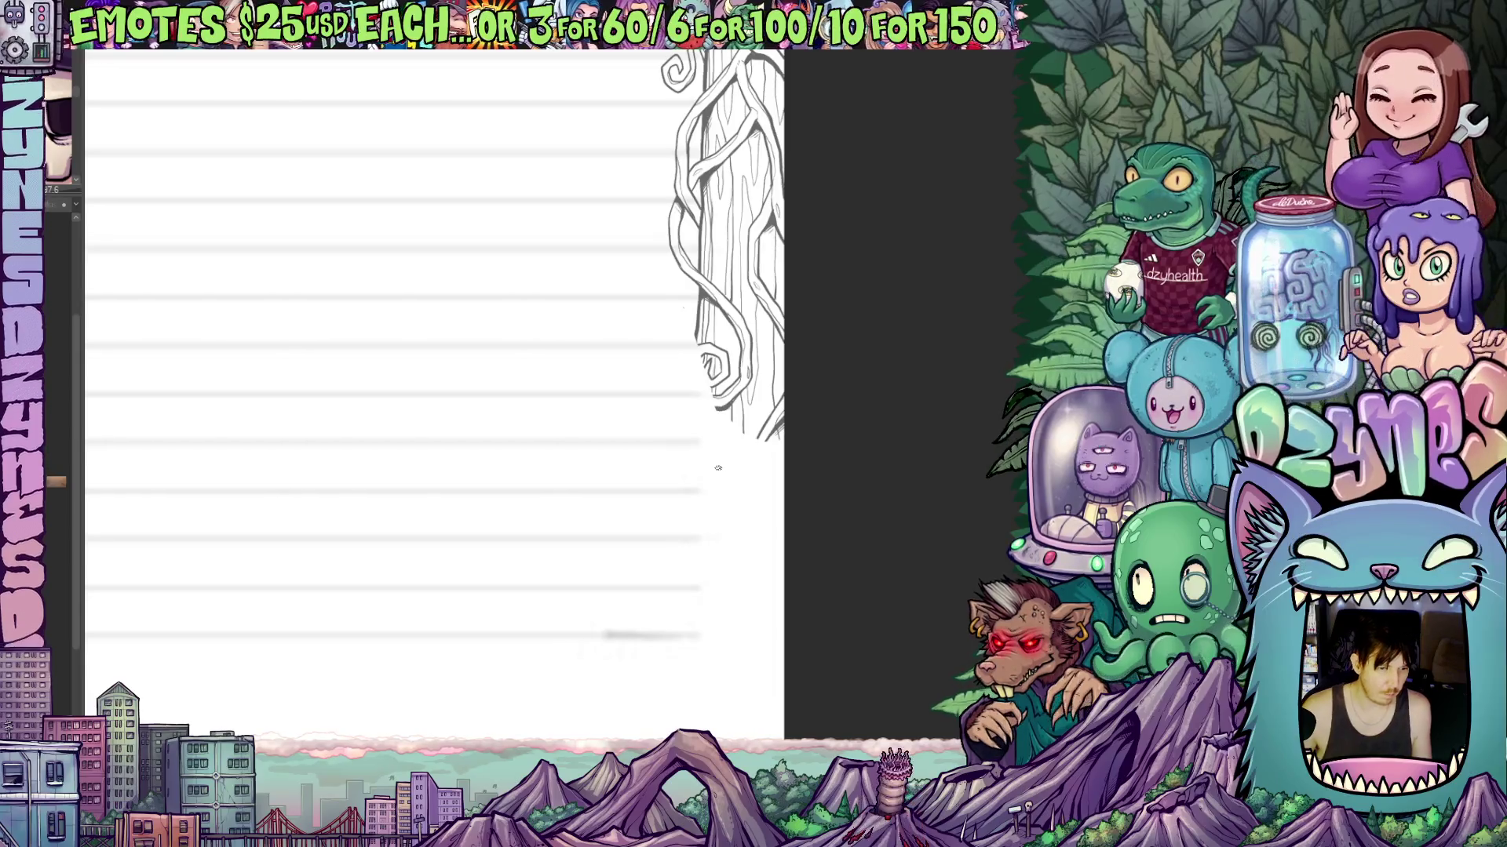
Draw a long blue pencil line from the right trunk's vine tip down toward the page bottom.
drag(809, 543, 744, 645)
scroll(669, 499, up, 8)
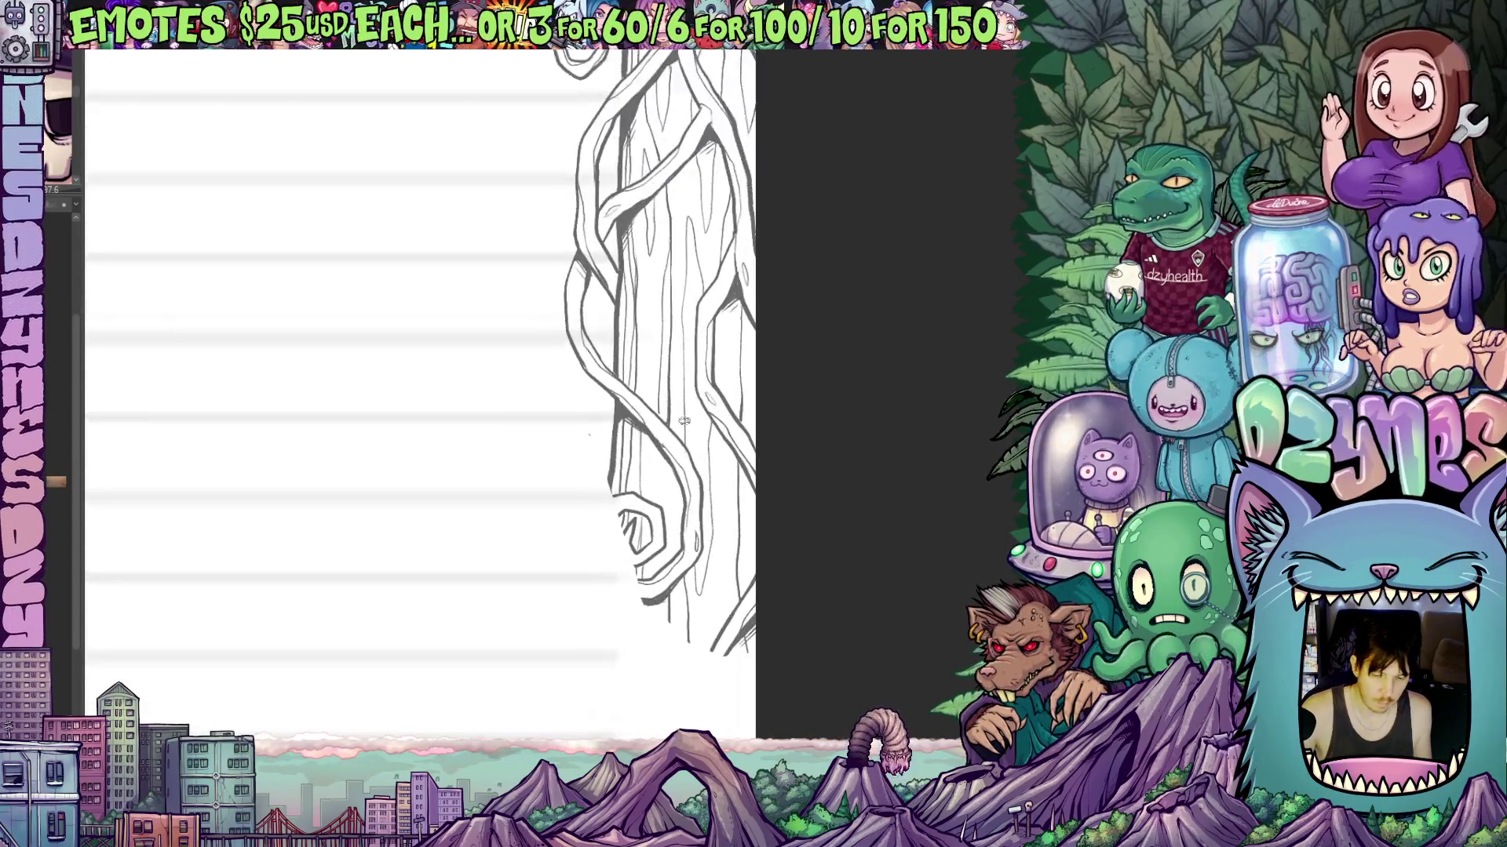
scroll(669, 498, down, 8)
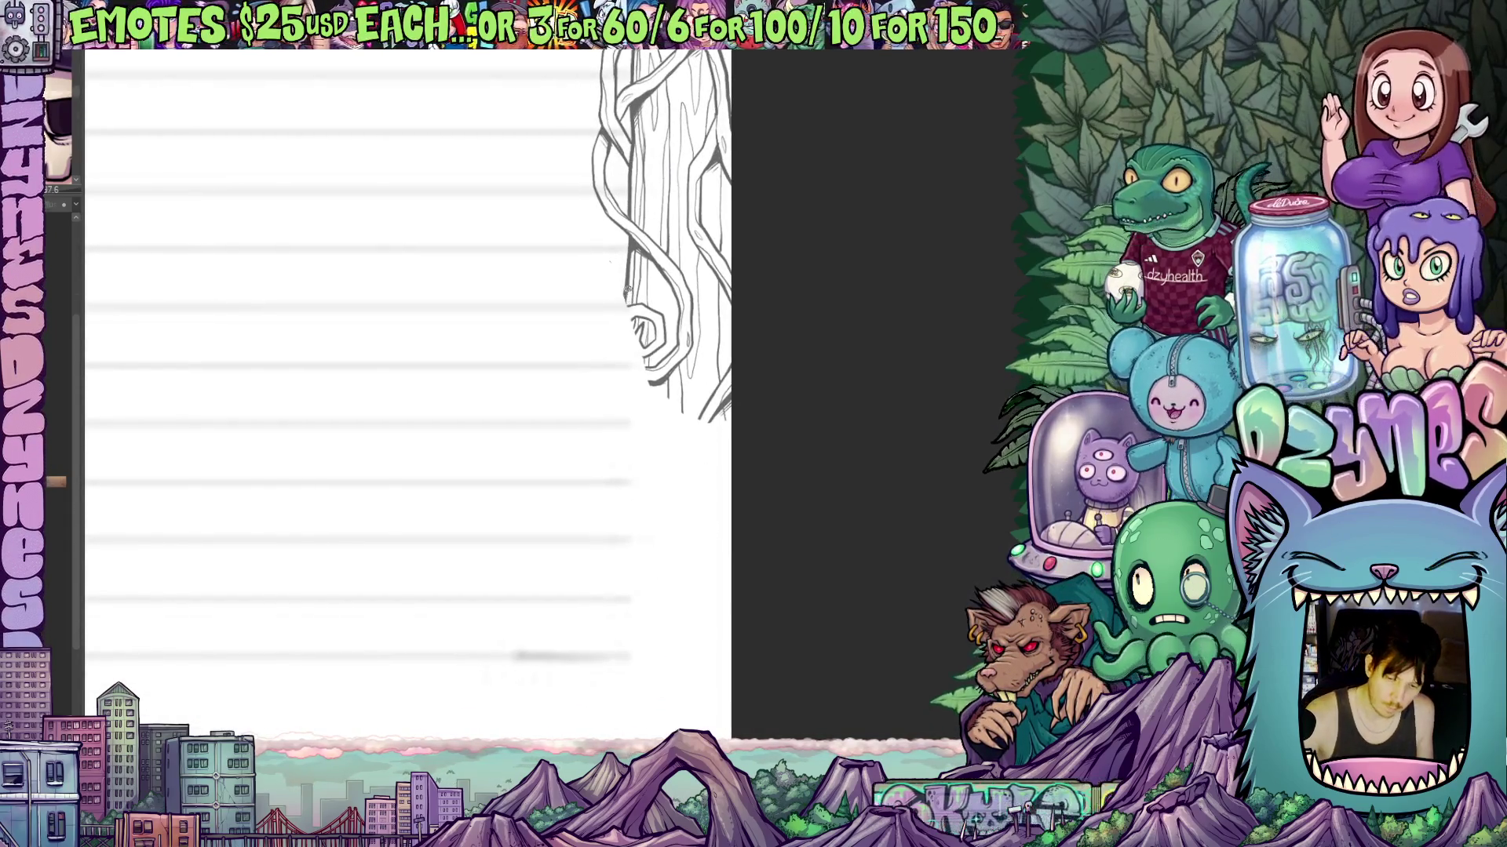
drag(624, 299, 628, 390)
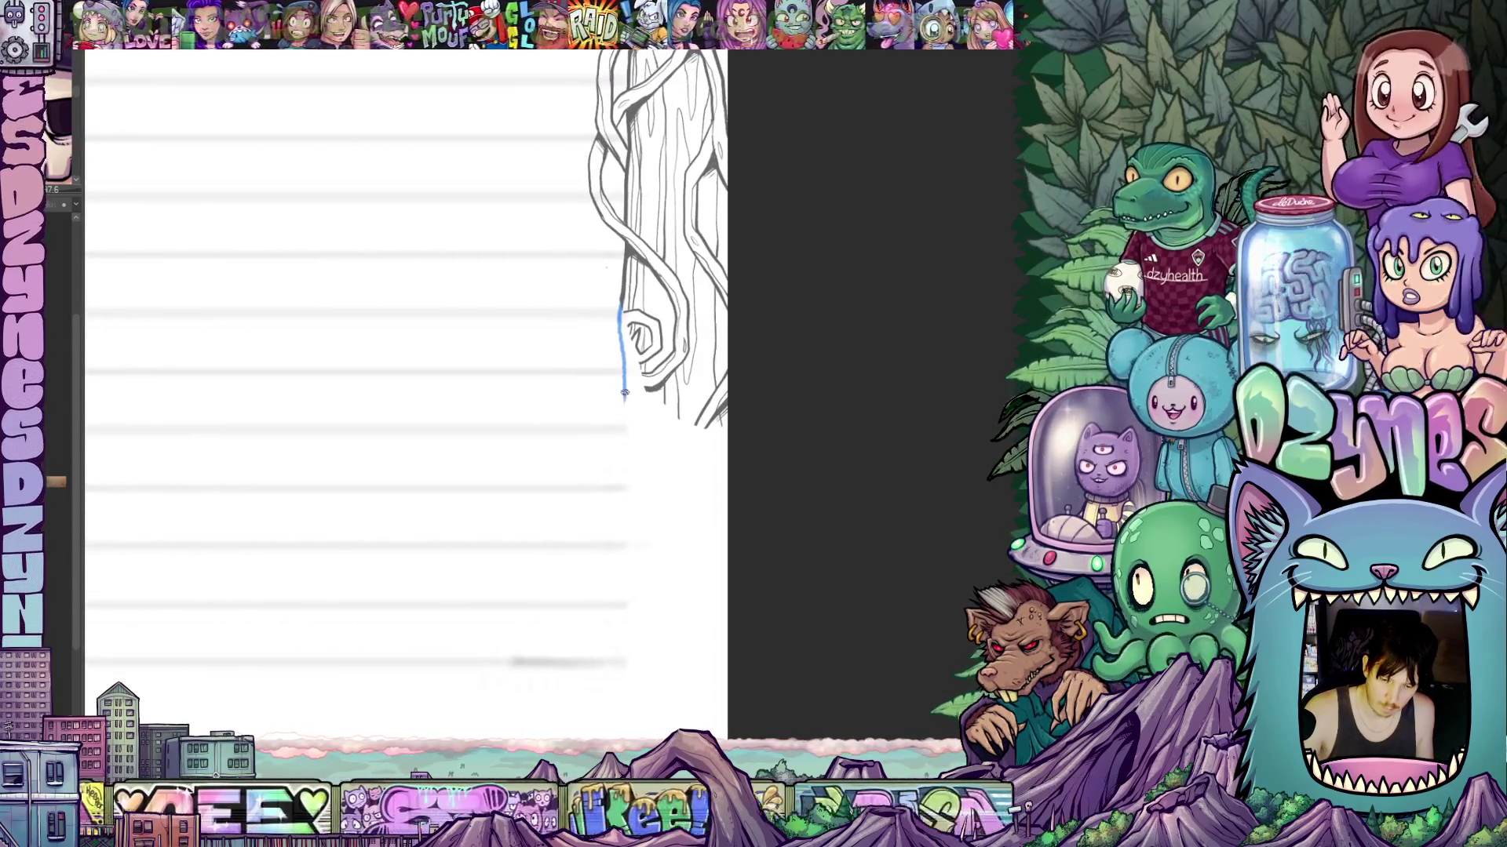
drag(626, 390, 628, 621)
mouse_move(628, 621)
mouse_down()
mouse_move(683, 521)
mouse_move(681, 396)
mouse_move(659, 600)
mouse_up()
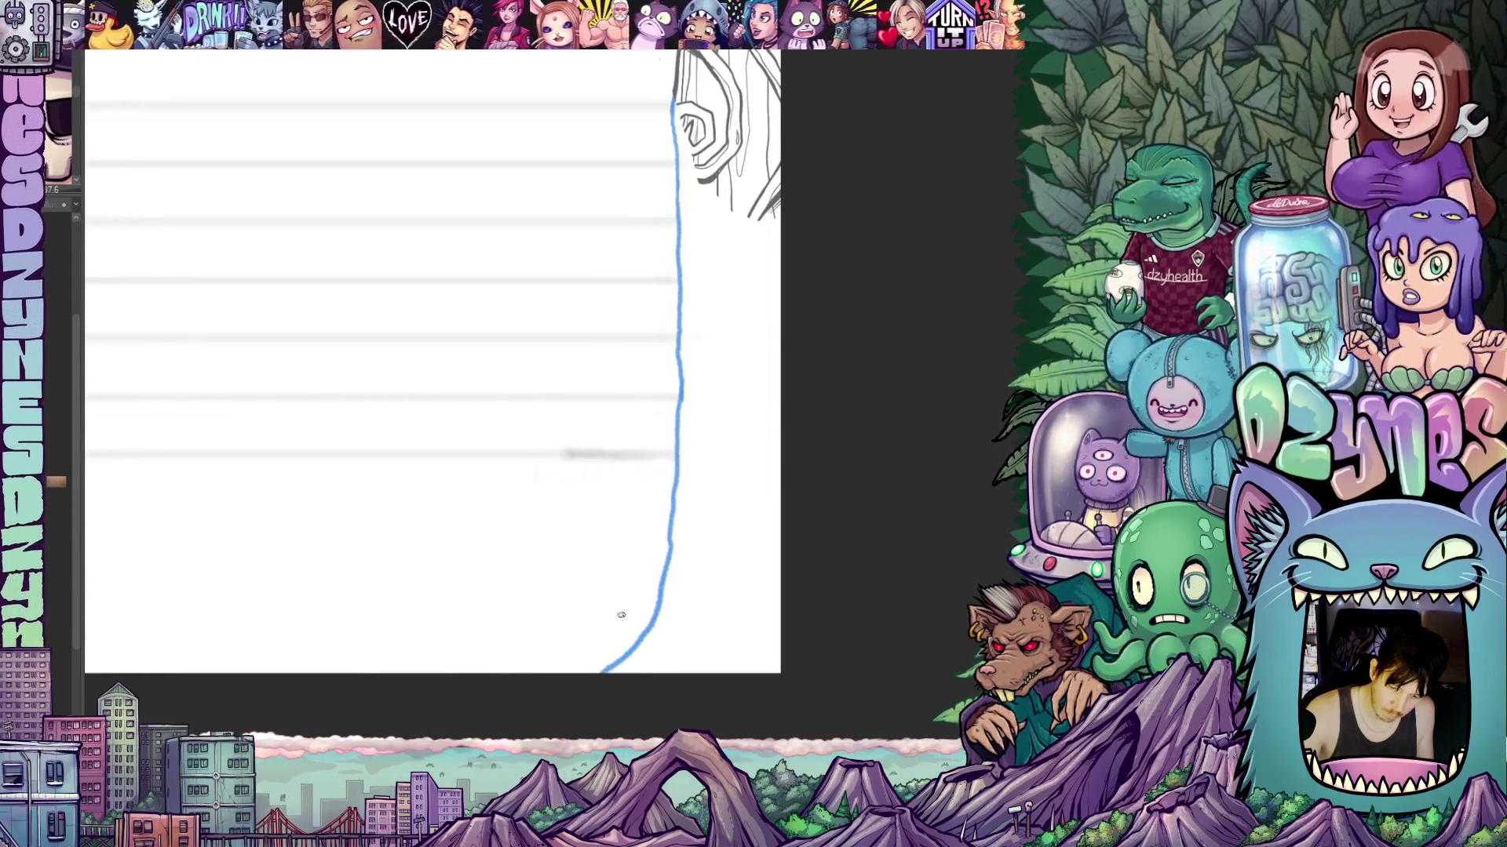
scroll(746, 628, down, 2)
scroll(859, 494, down, 2)
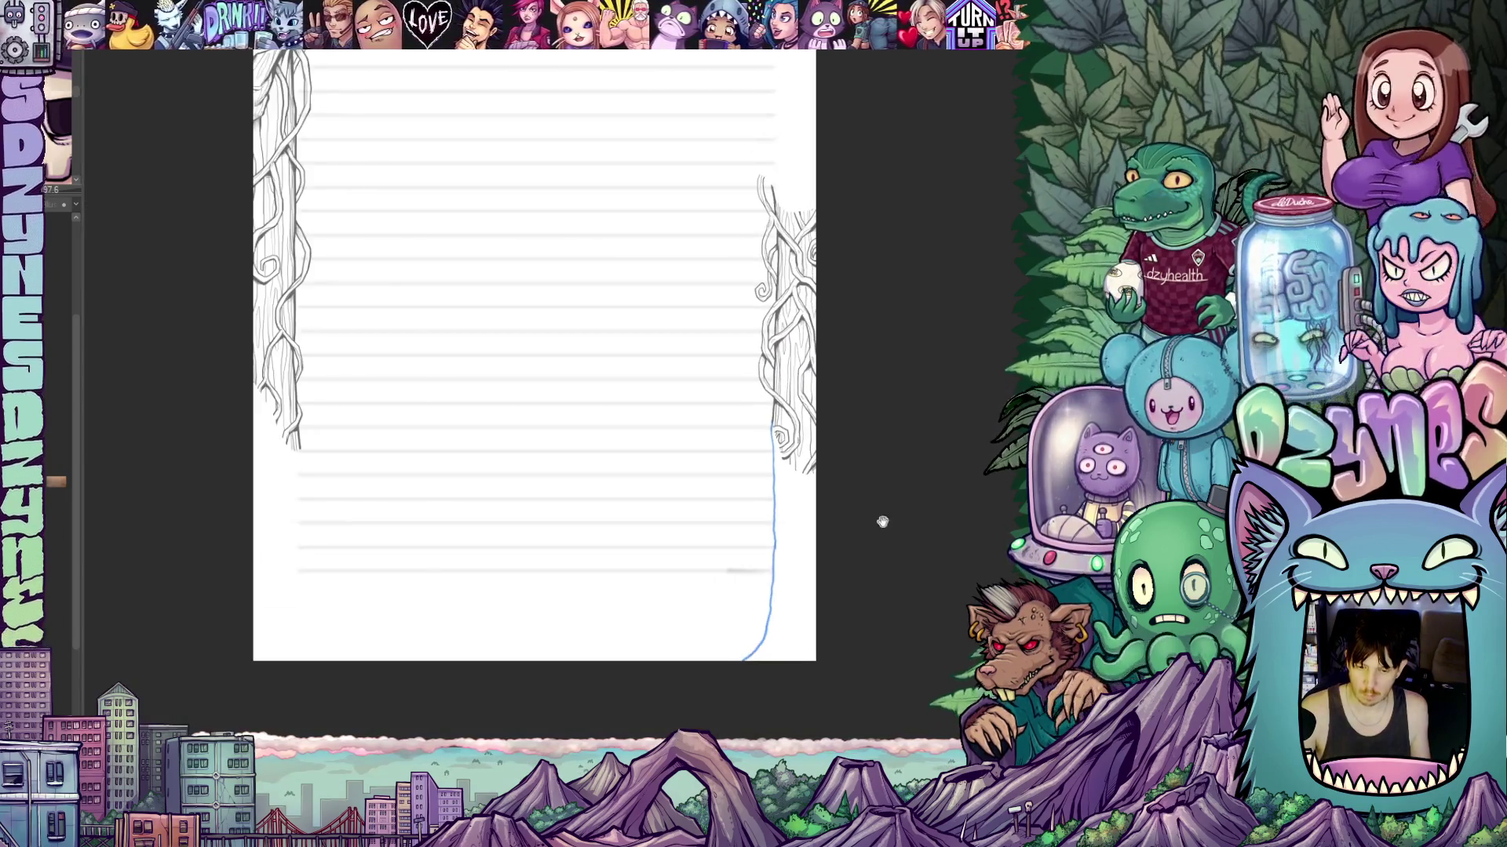
drag(882, 522, 787, 531)
scroll(707, 510, up, 3)
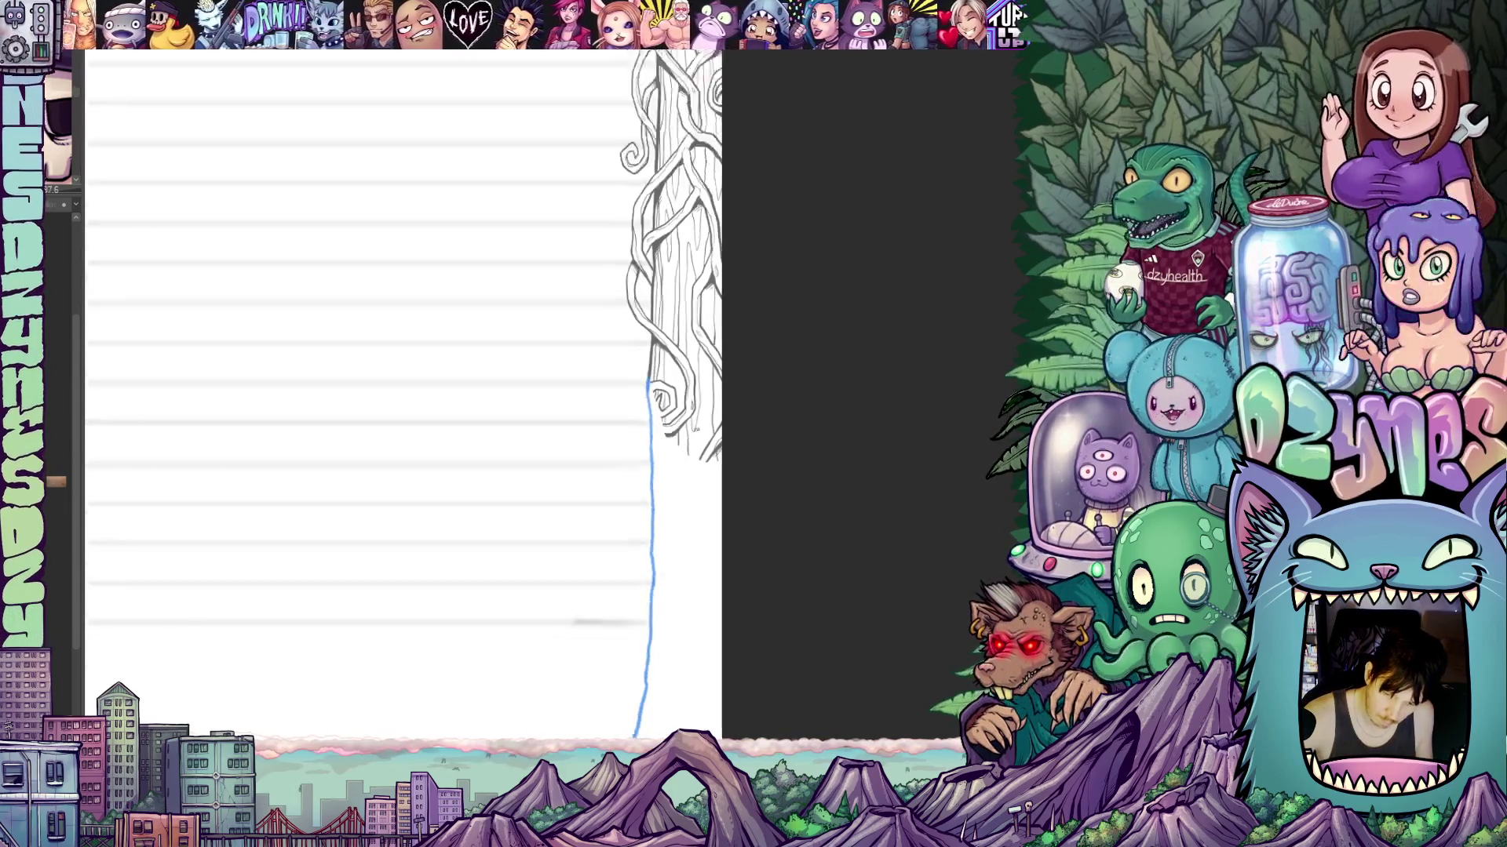
scroll(701, 507, down, 3)
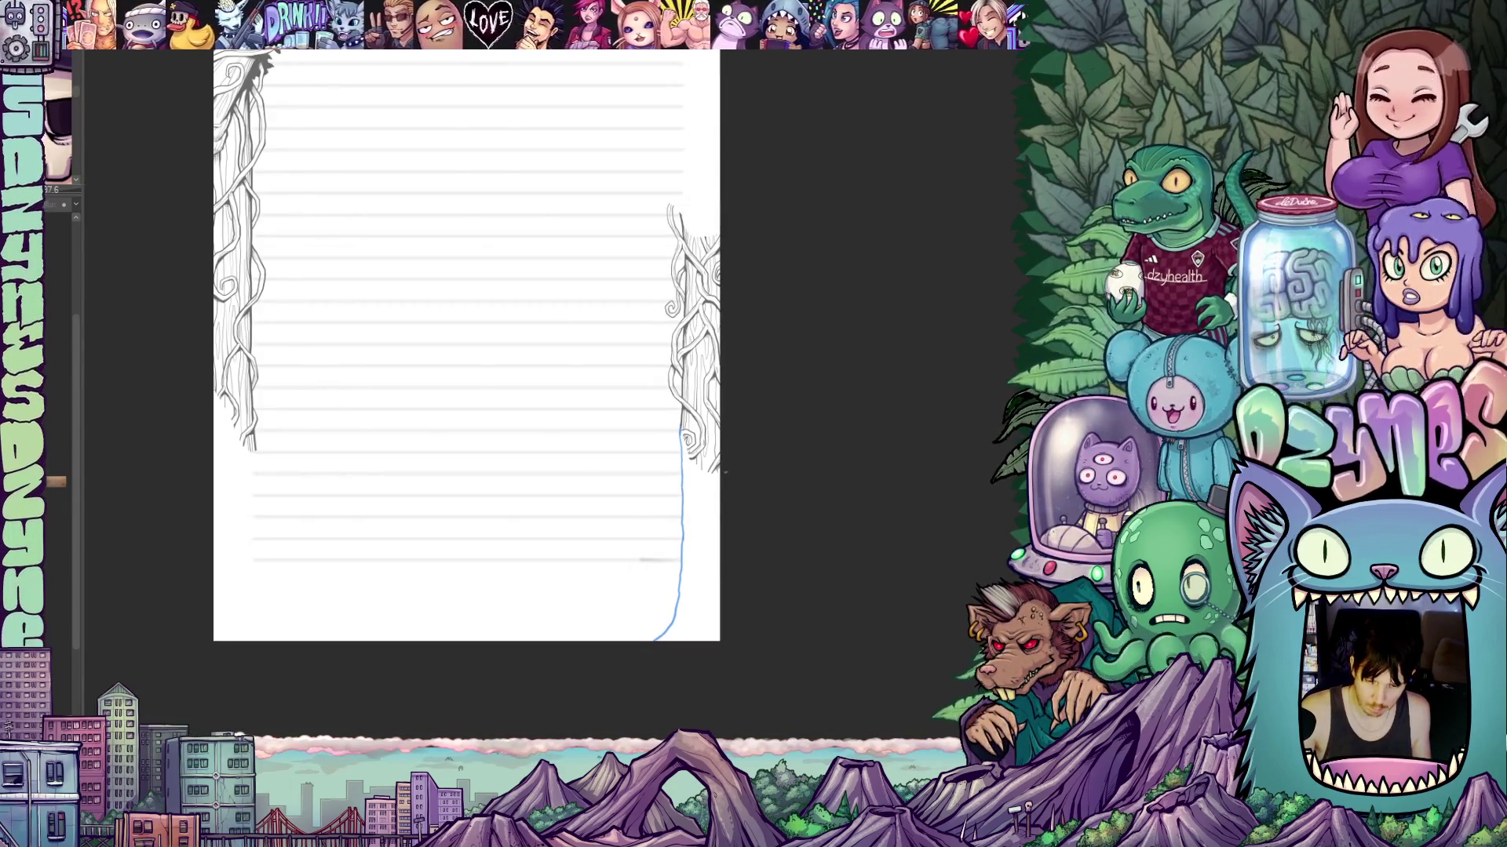
scroll(725, 472, up, 2)
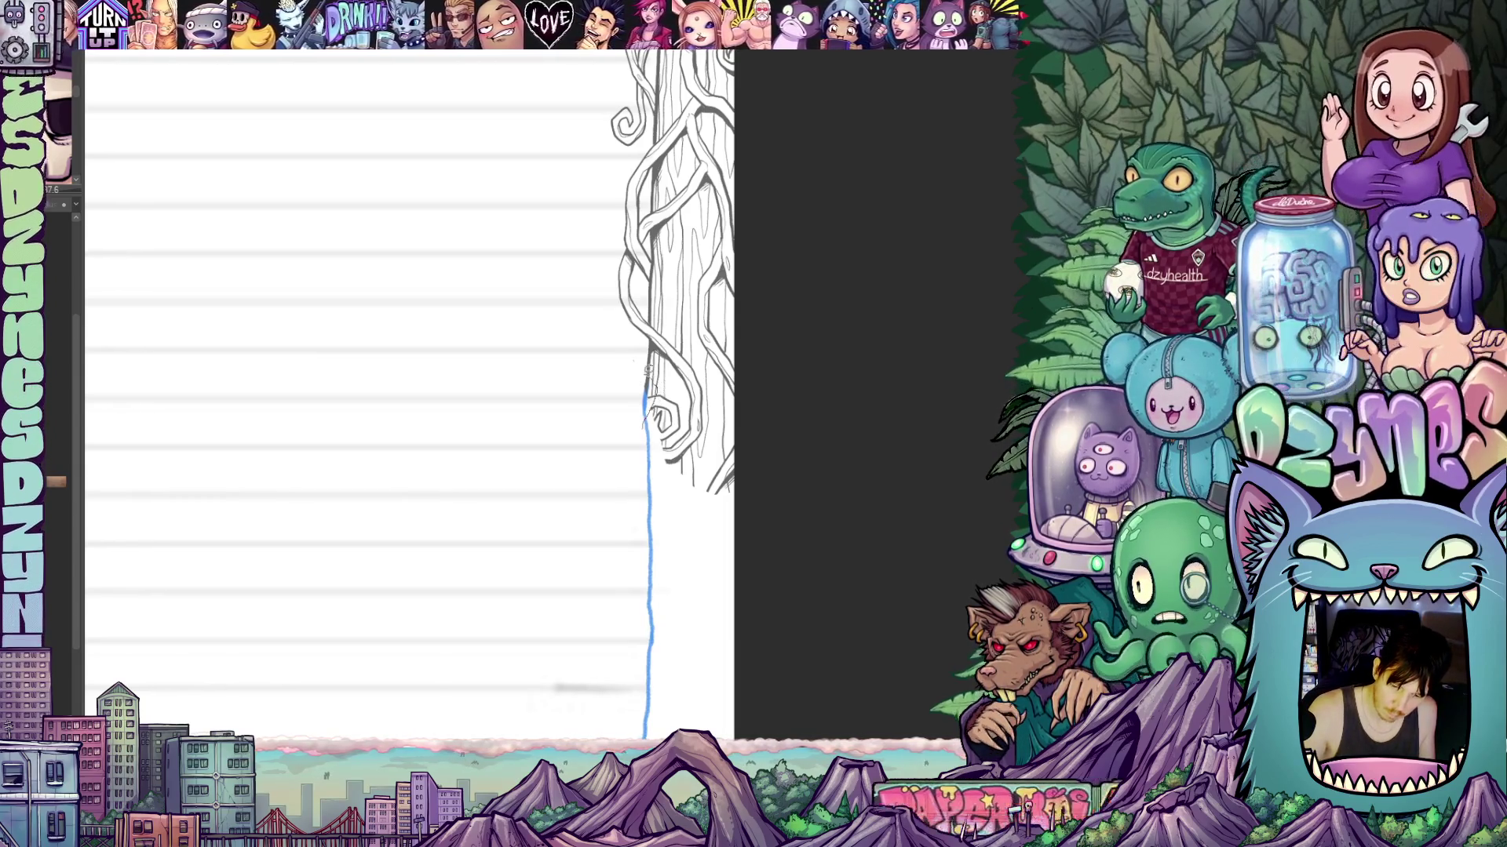
Lasso the right vine tip, deselect with Ctrl+D, and erase the blue line's top there.
drag(647, 378, 642, 425)
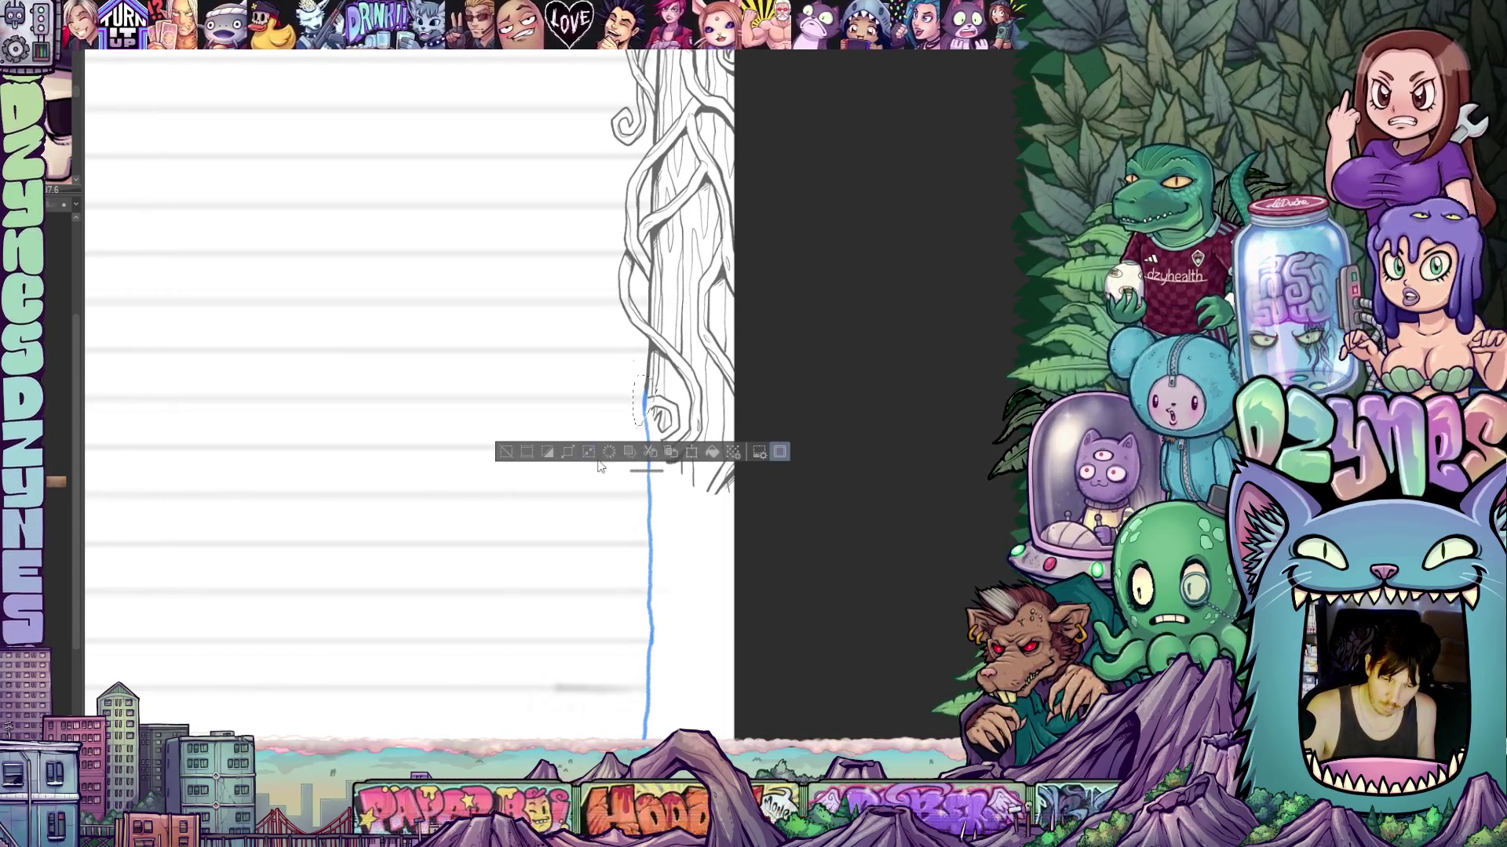
key(ctrl+d)
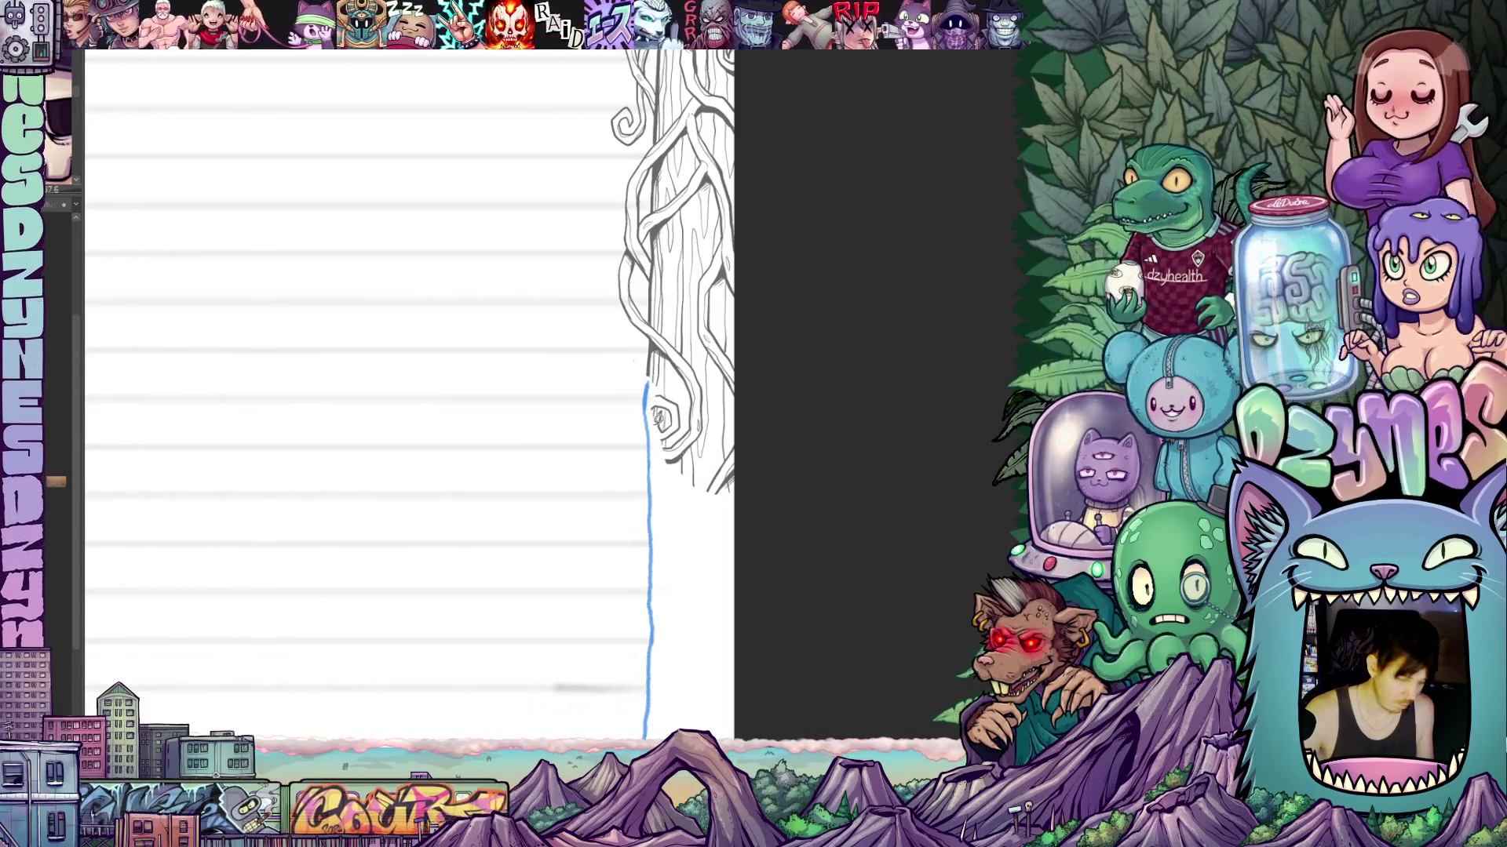
mouse_move(644, 418)
mouse_down()
mouse_move(644, 390)
mouse_move(642, 450)
mouse_up()
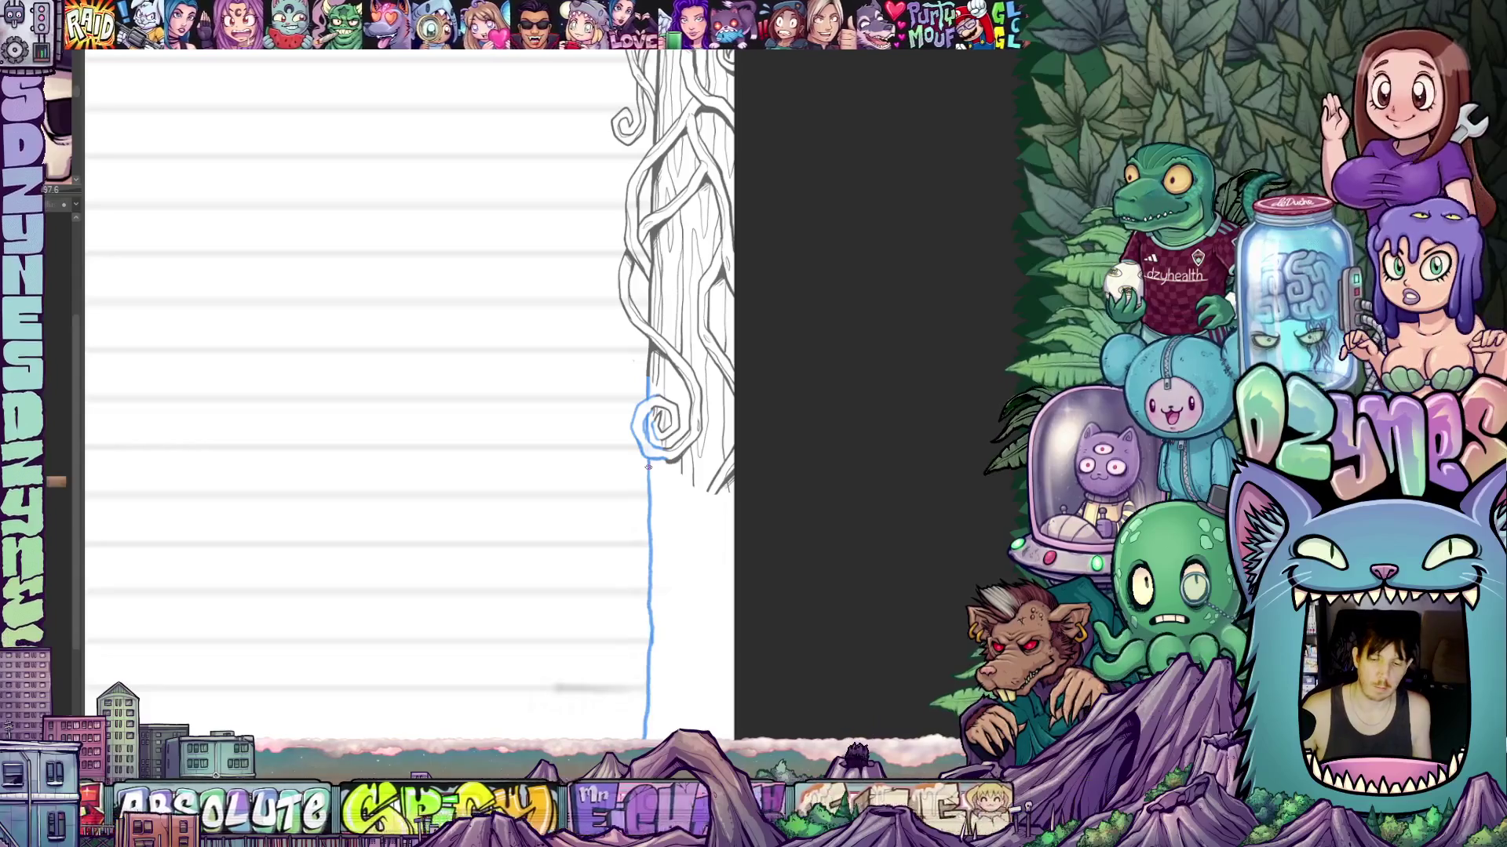
Zoom out and pan so the top canopy and the right trunk share the view.
scroll(648, 467, down, 4)
mouse_move(684, 559)
mouse_down()
mouse_move(701, 590)
mouse_move(751, 587)
mouse_move(758, 562)
mouse_move(736, 551)
mouse_move(734, 571)
mouse_move(785, 599)
mouse_move(804, 591)
mouse_move(749, 512)
mouse_up()
scroll(749, 511, up, 2)
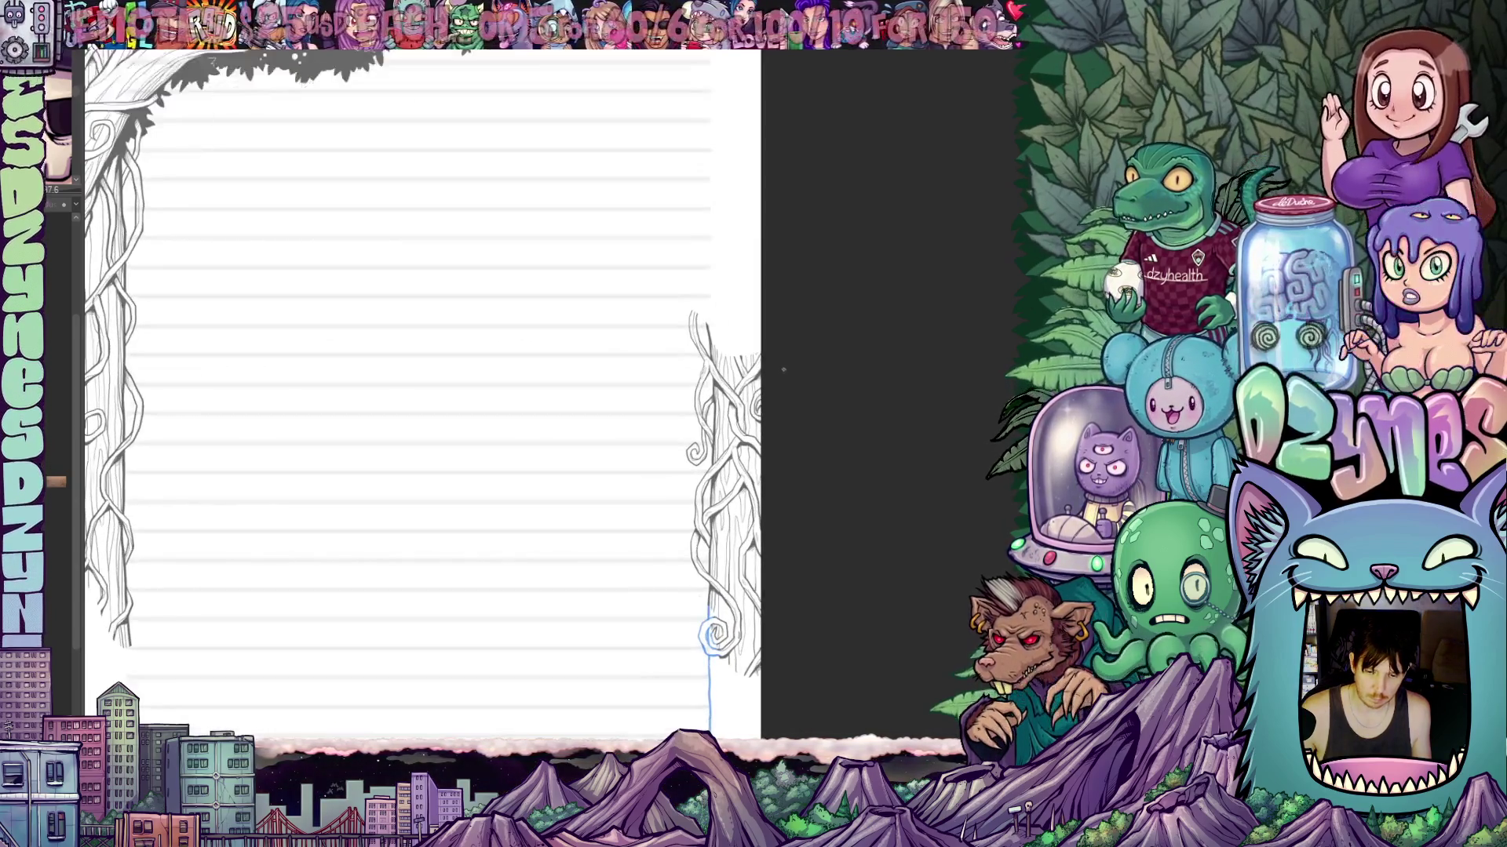
drag(816, 392, 684, 491)
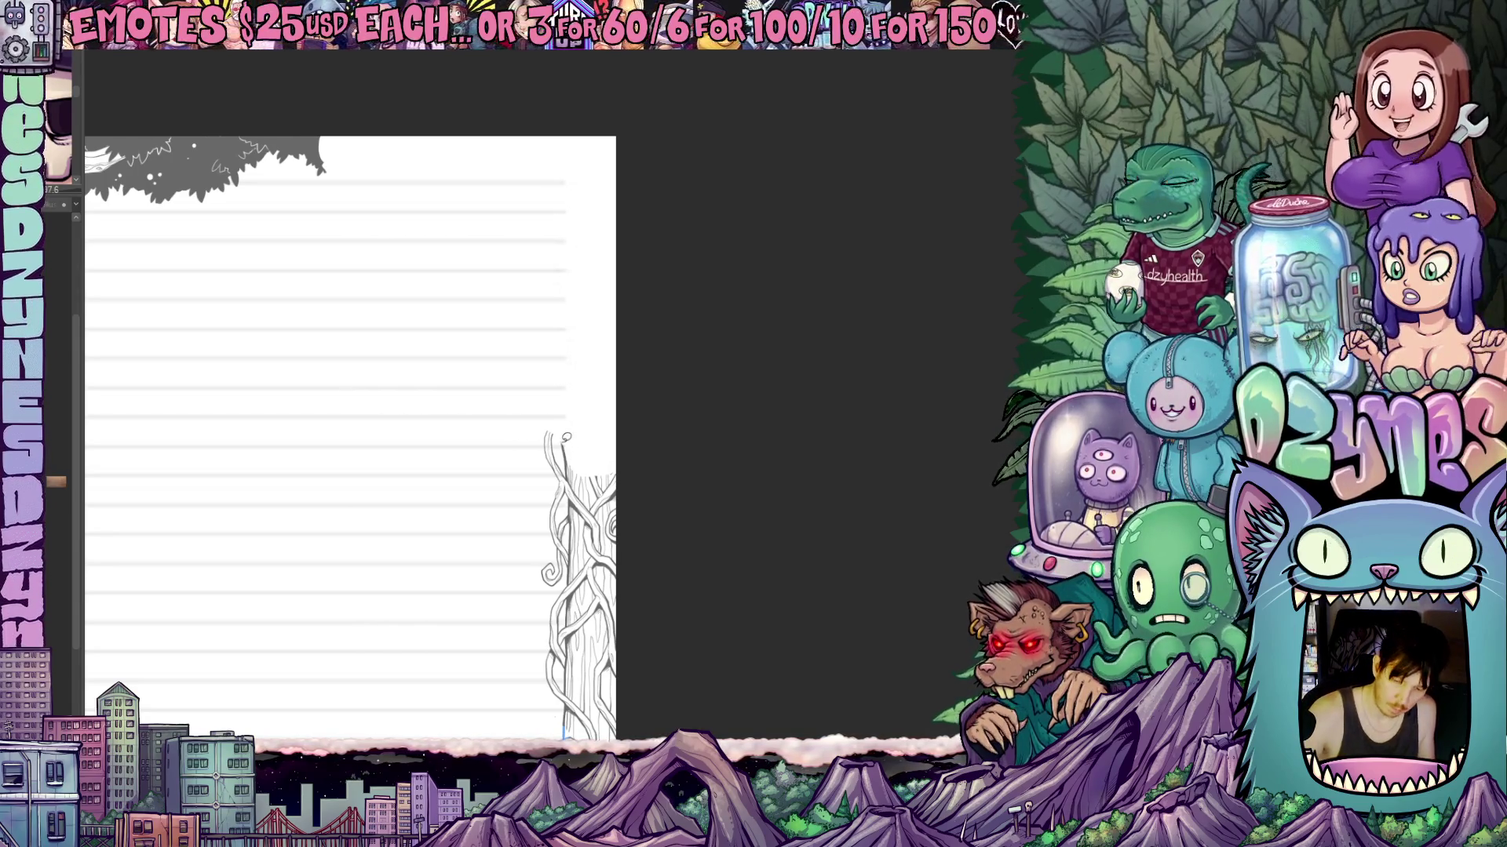
Lasso the vine top, deselect, and pan down to reveal the page above the trunk.
mouse_move(559, 438)
mouse_down()
mouse_move(580, 455)
mouse_move(561, 479)
mouse_up()
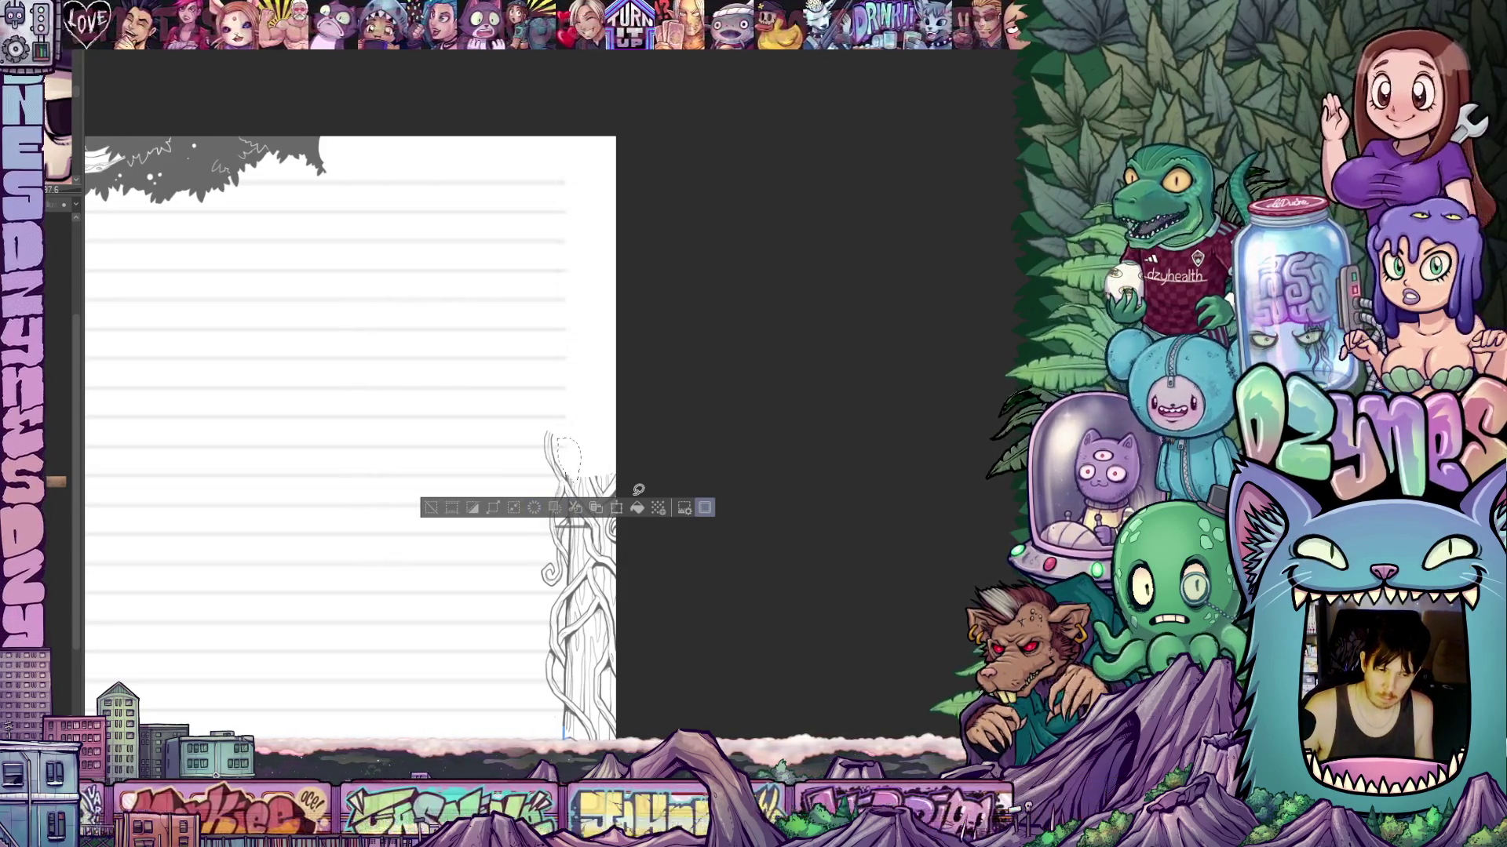
key(ctrl+d)
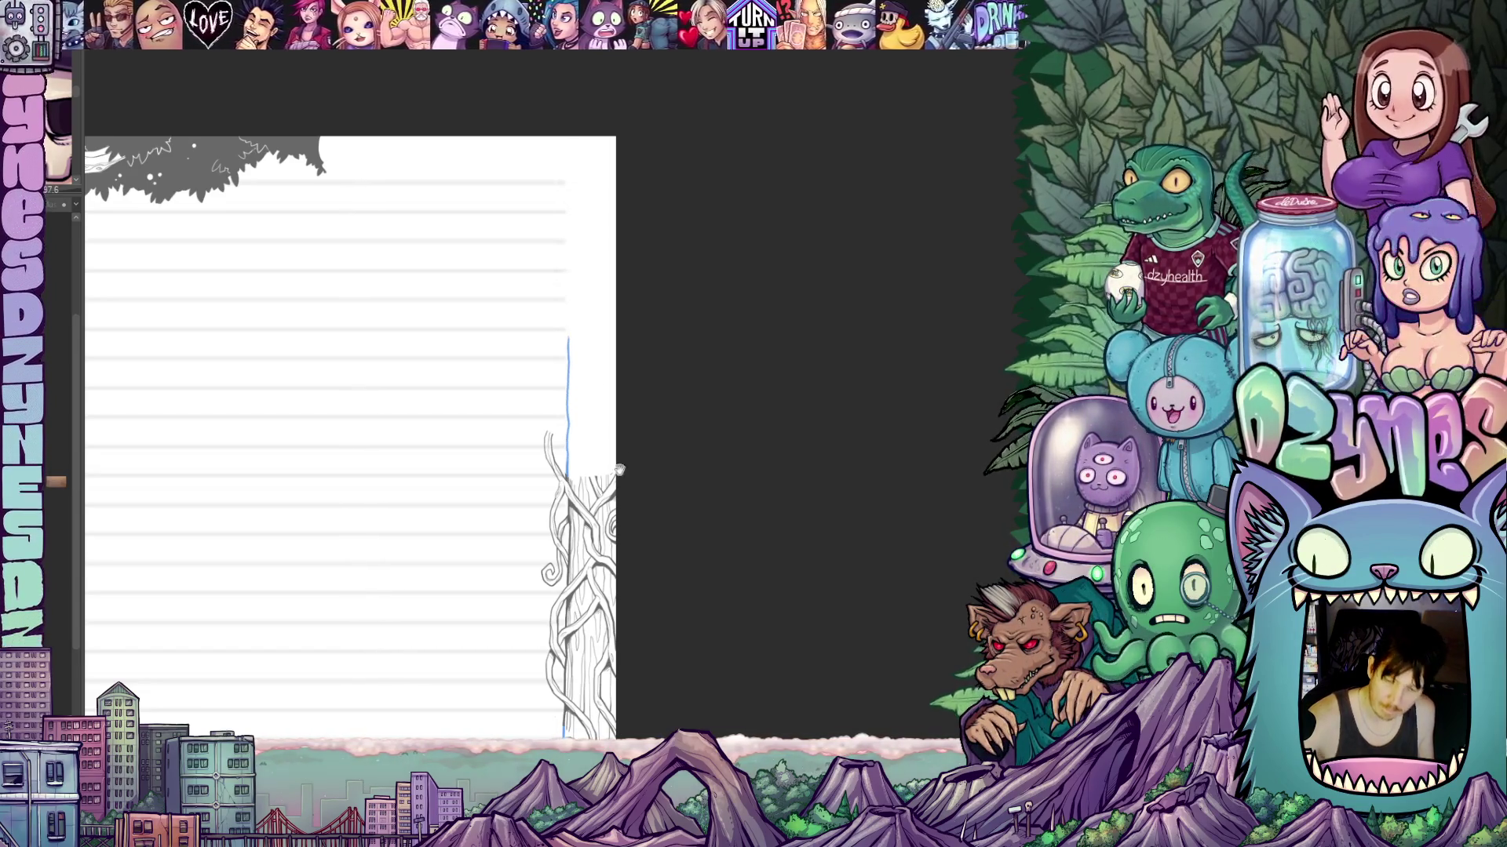
drag(620, 470, 589, 534)
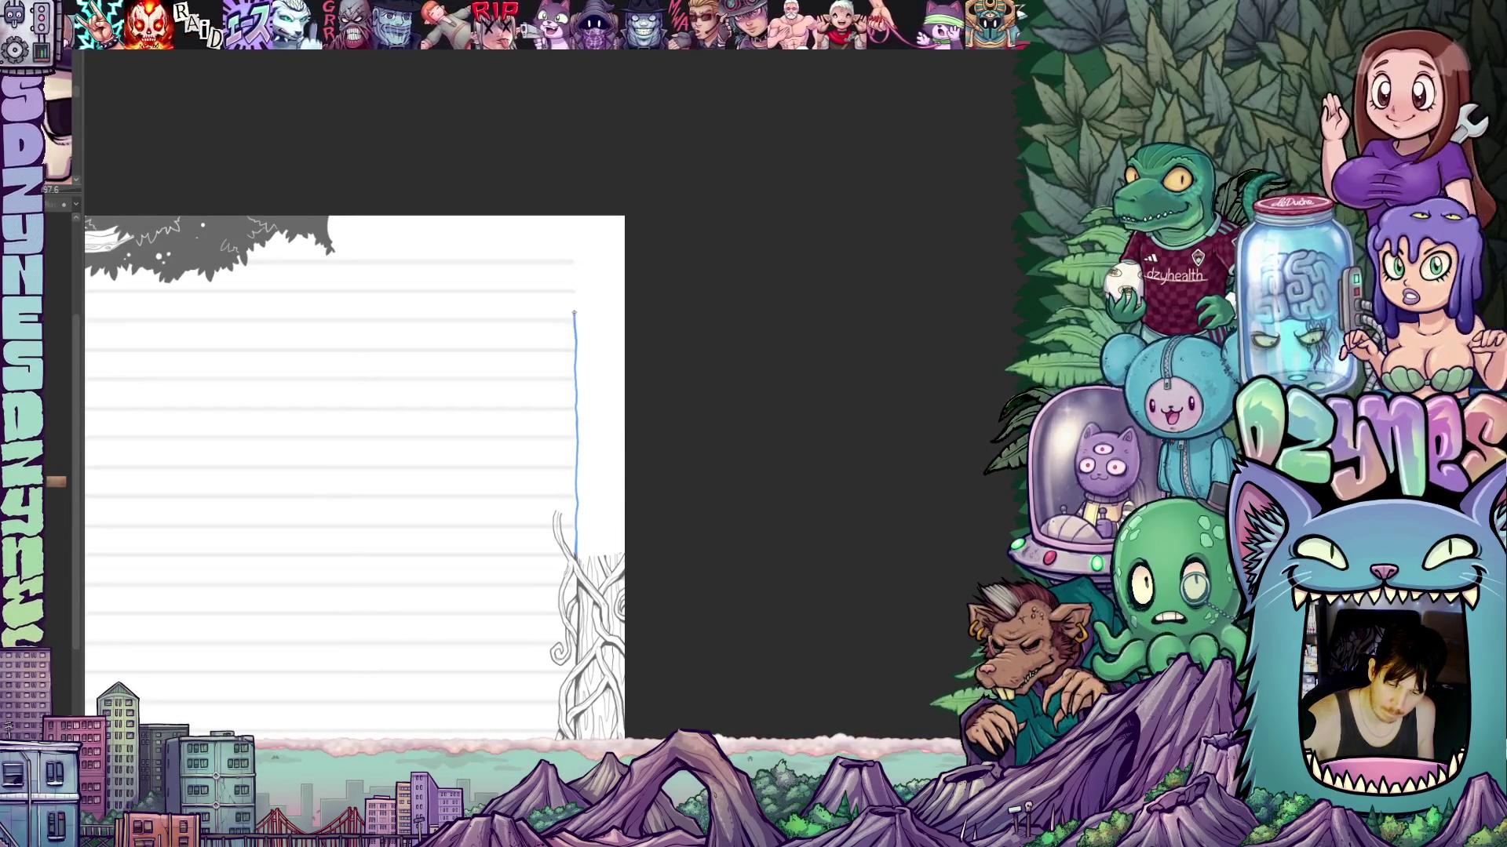
drag(596, 361, 606, 431)
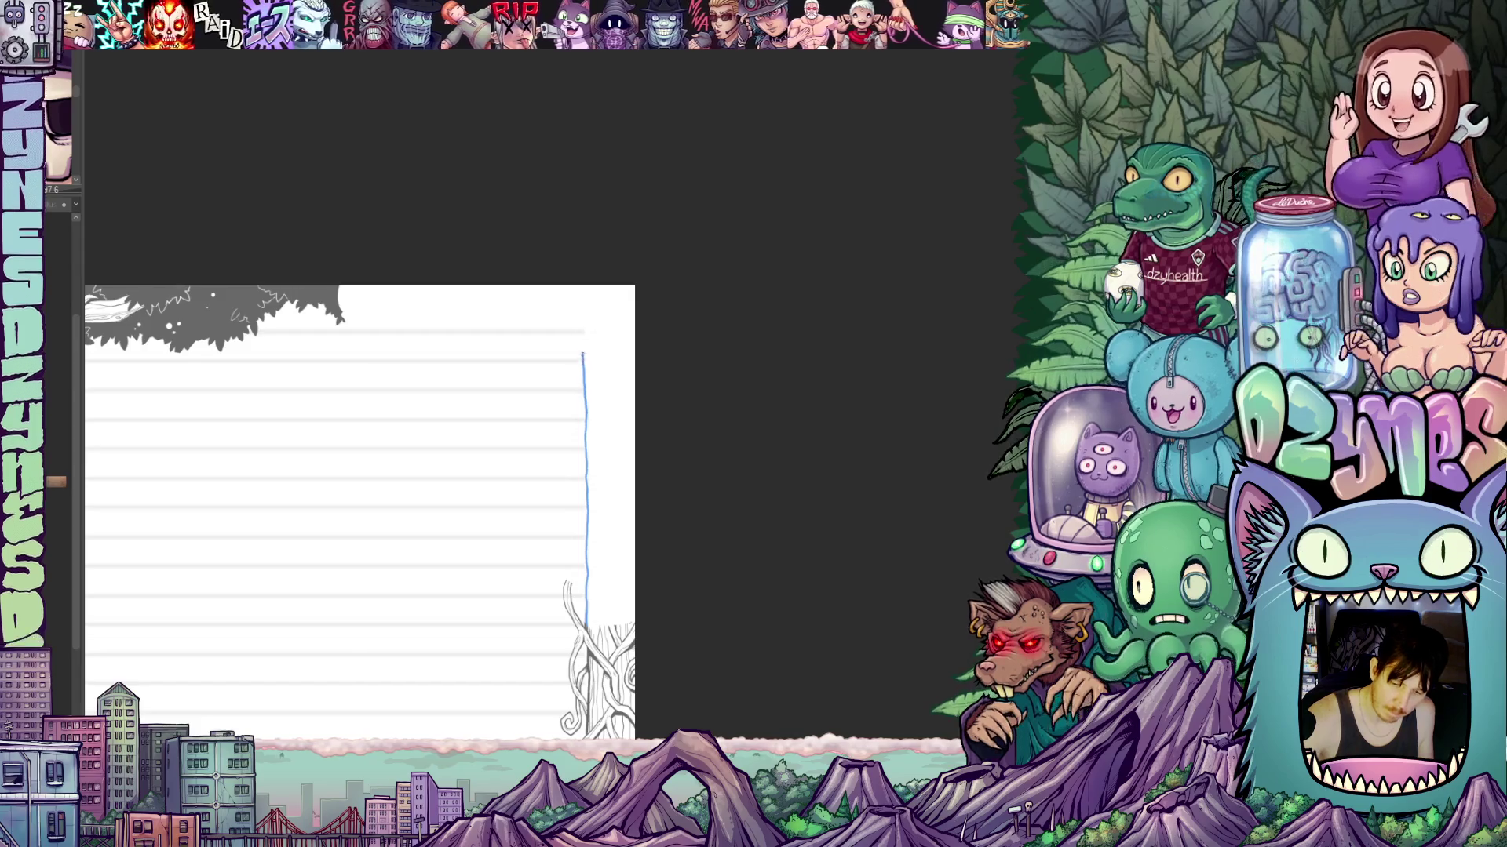
Fit the page with Ctrl+0, zoom in, and sketch a blue canopy outline along the top.
key(ctrl+0)
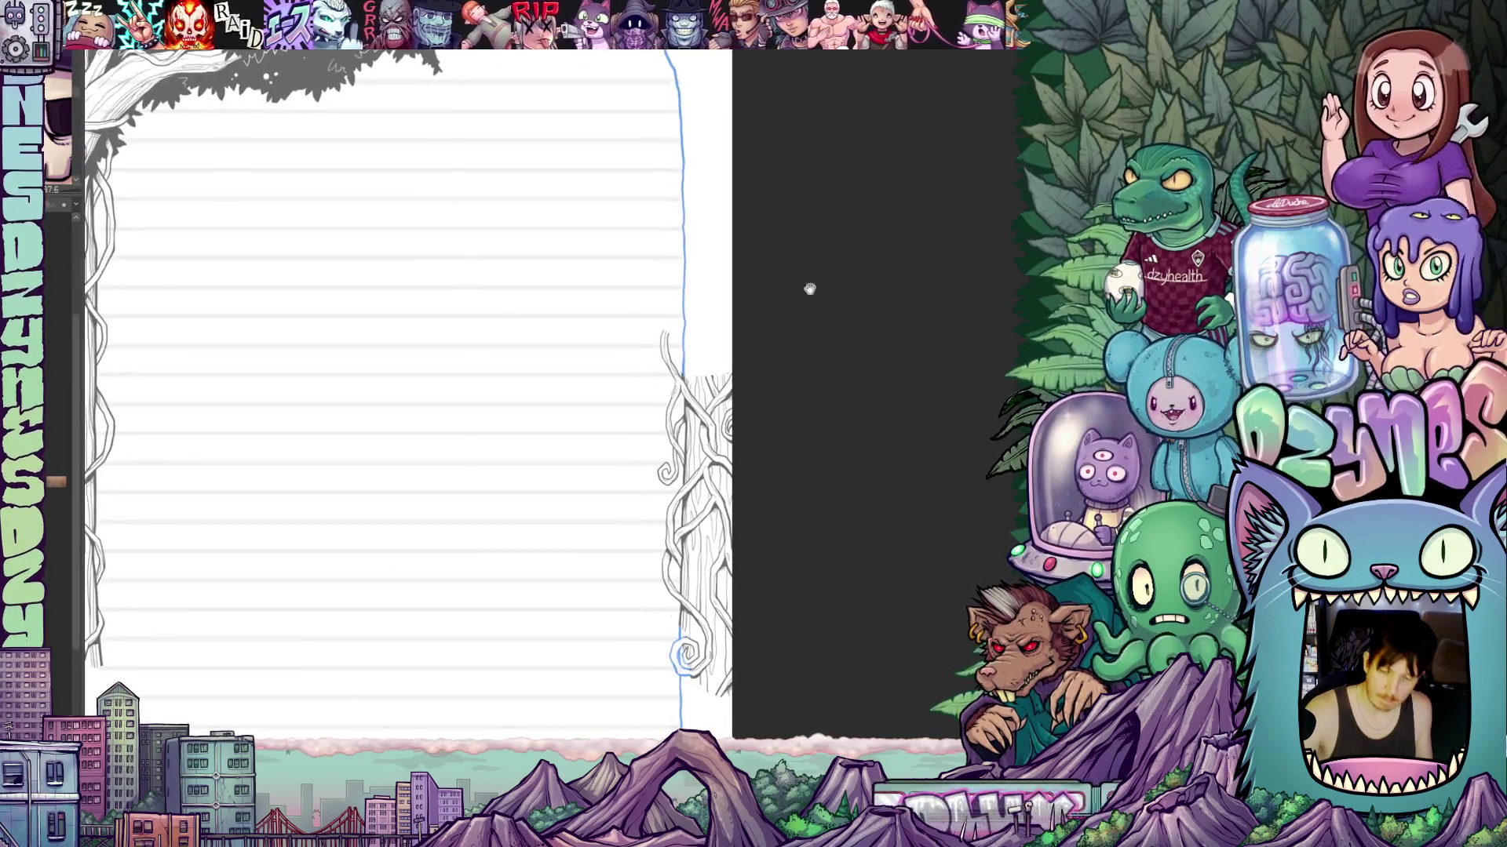
drag(797, 397, 746, 570)
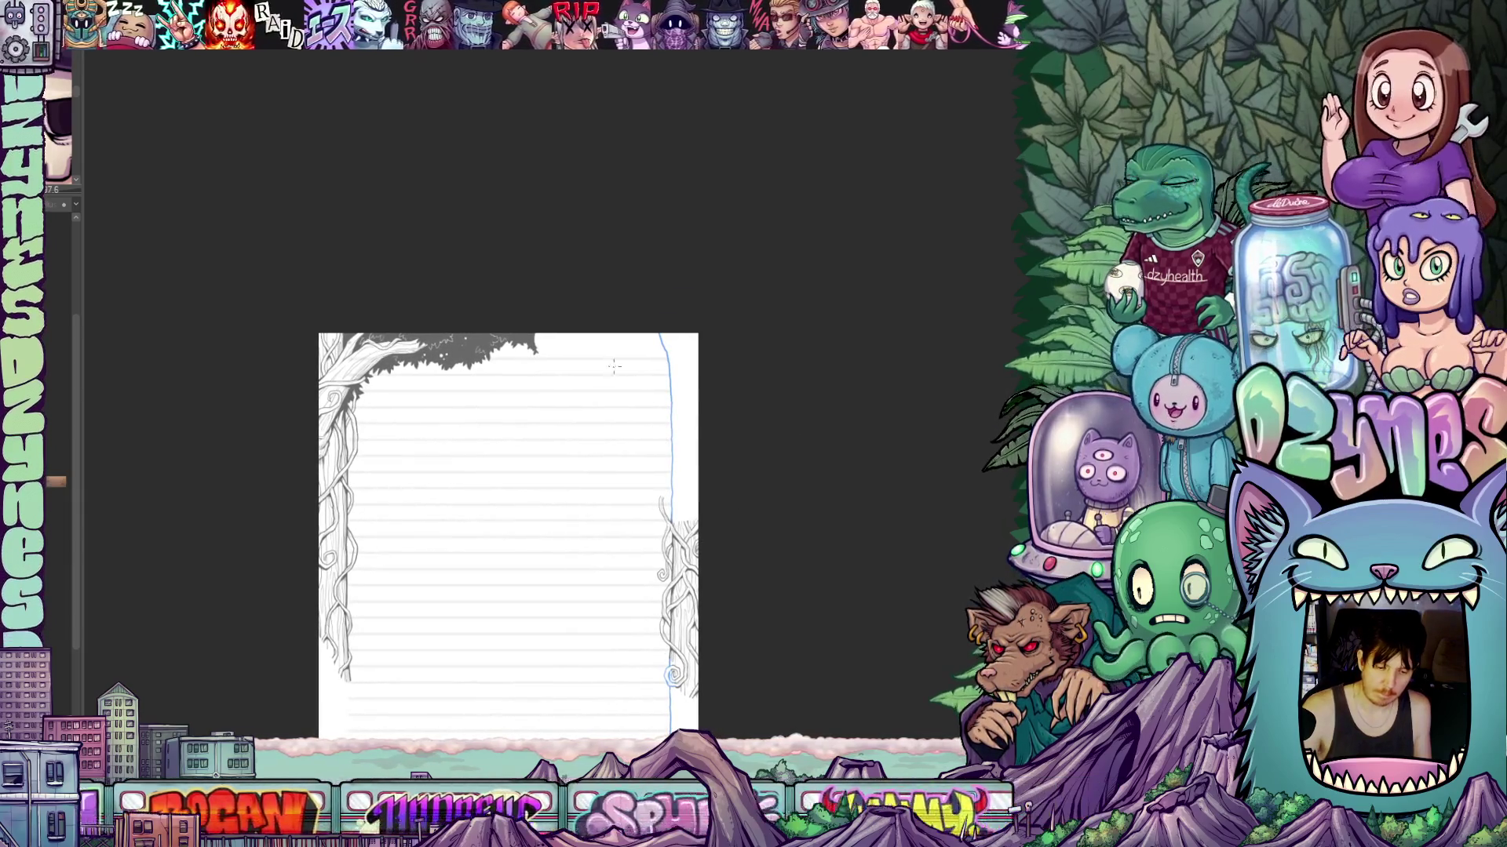
key(ctrl+plus)
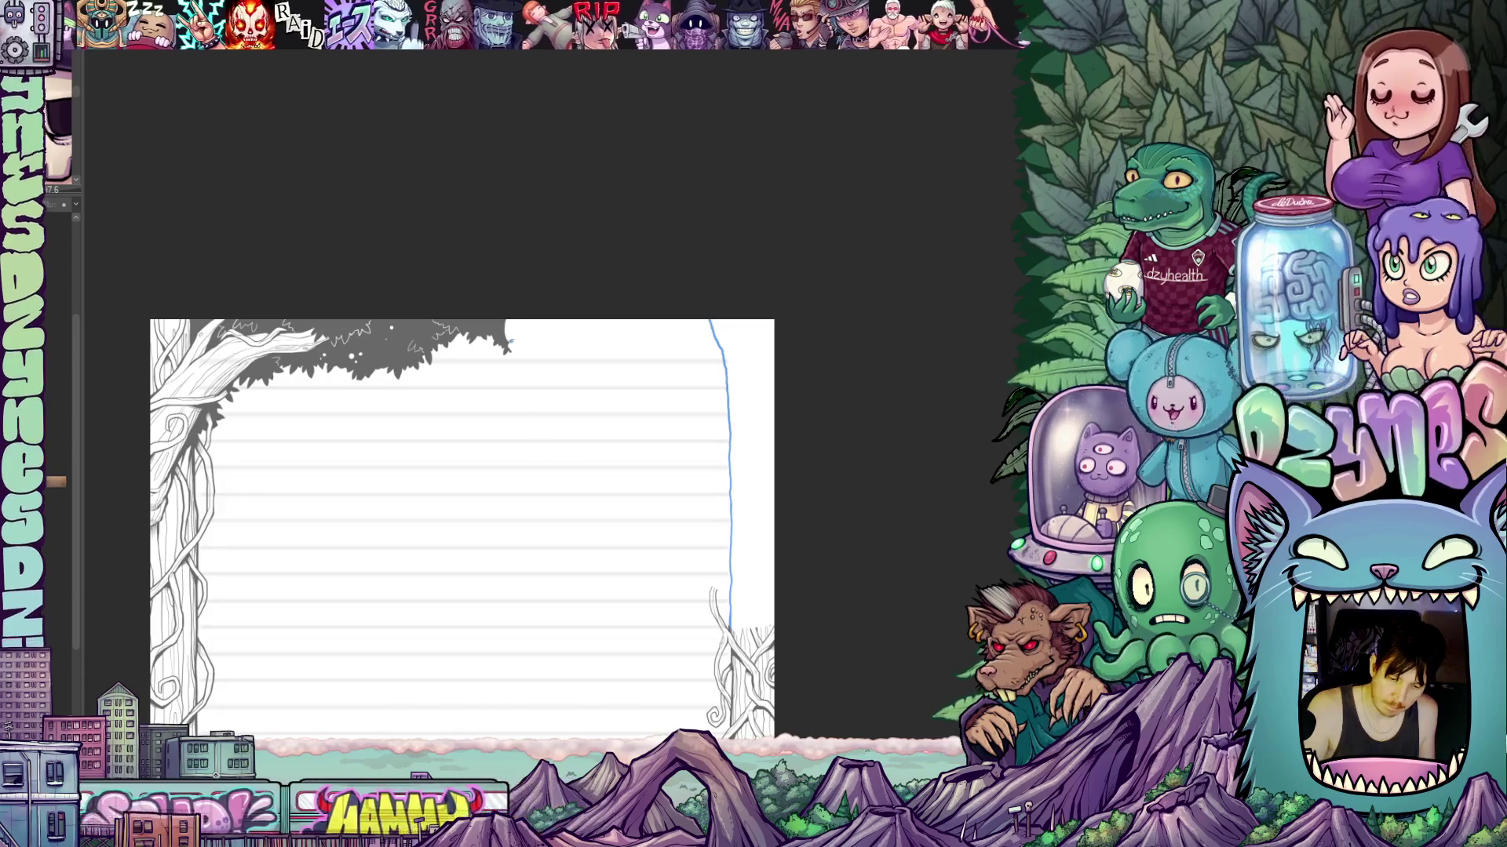
mouse_move(510, 342)
mouse_down()
mouse_move(529, 329)
mouse_move(656, 332)
mouse_up()
click(689, 336)
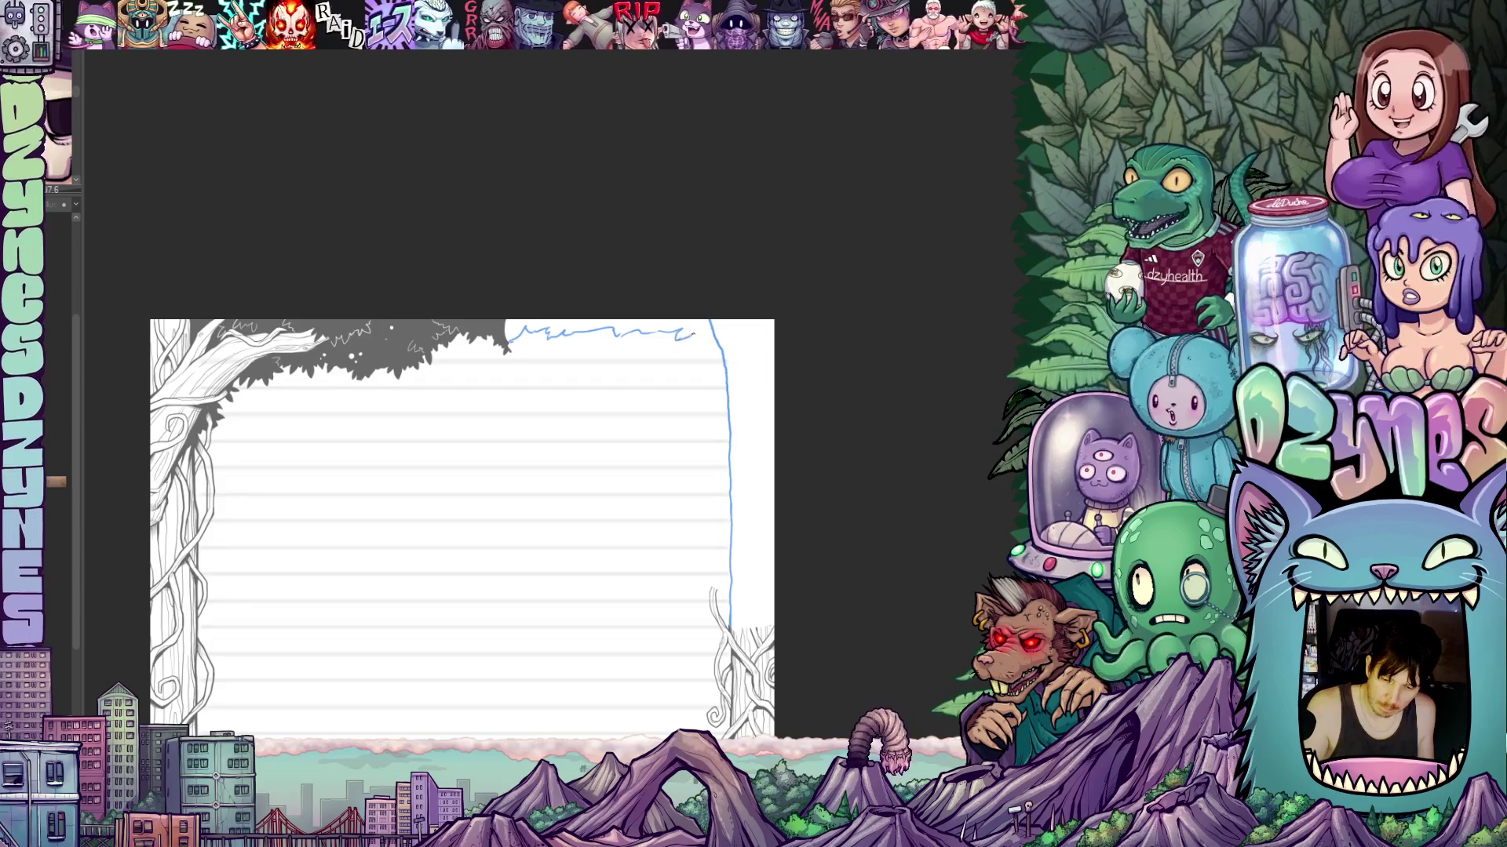
Sketch a second blue line rising from the right trunk beside the first.
mouse_move(802, 449)
mouse_down()
mouse_move(831, 337)
mouse_move(780, 364)
mouse_move(800, 427)
mouse_move(700, 467)
mouse_move(676, 528)
mouse_move(655, 471)
mouse_move(685, 549)
mouse_up()
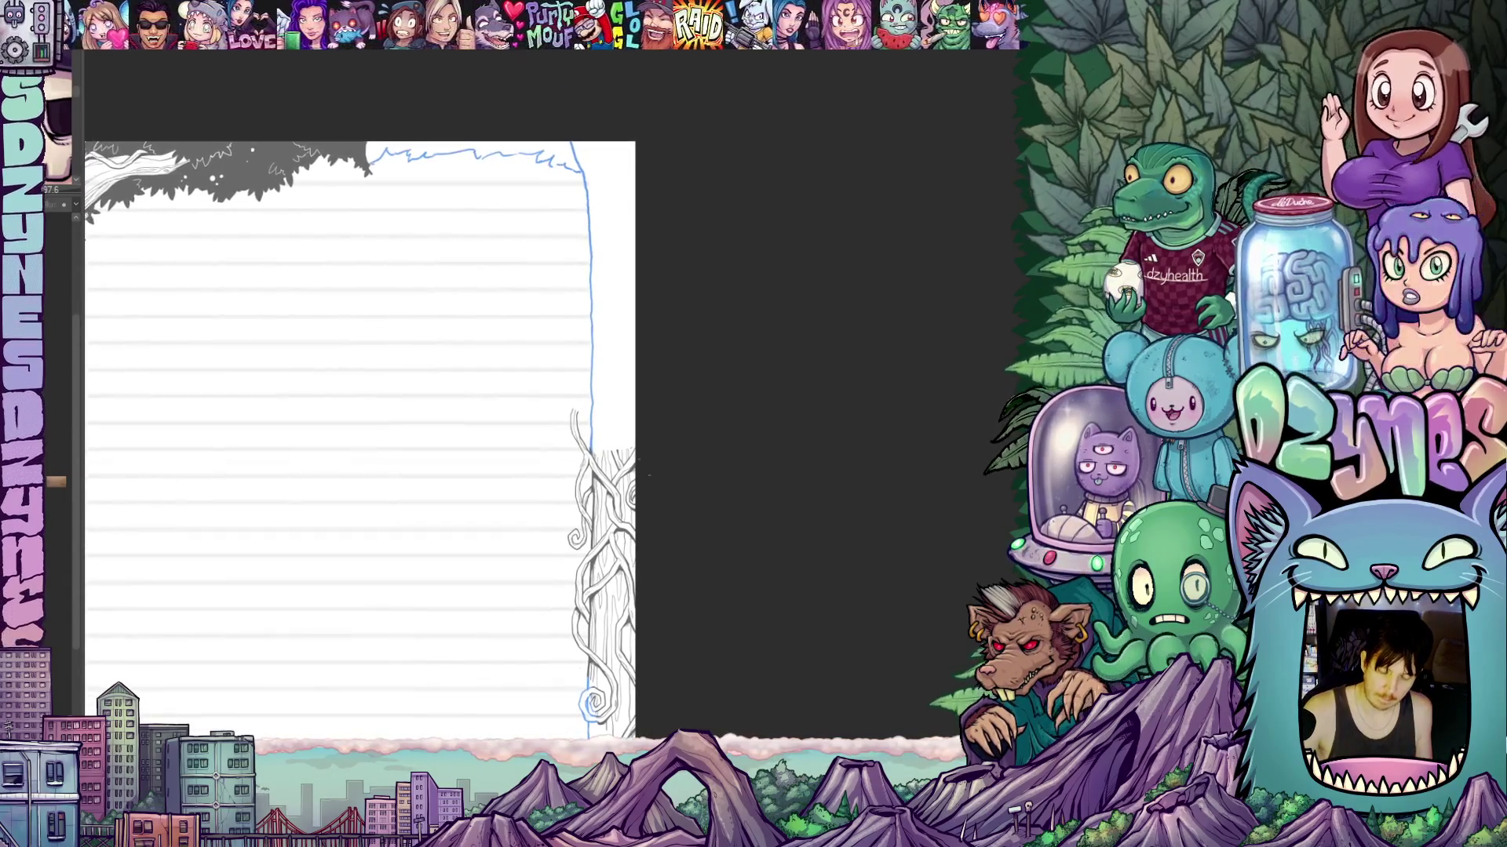
scroll(620, 440, up, 3)
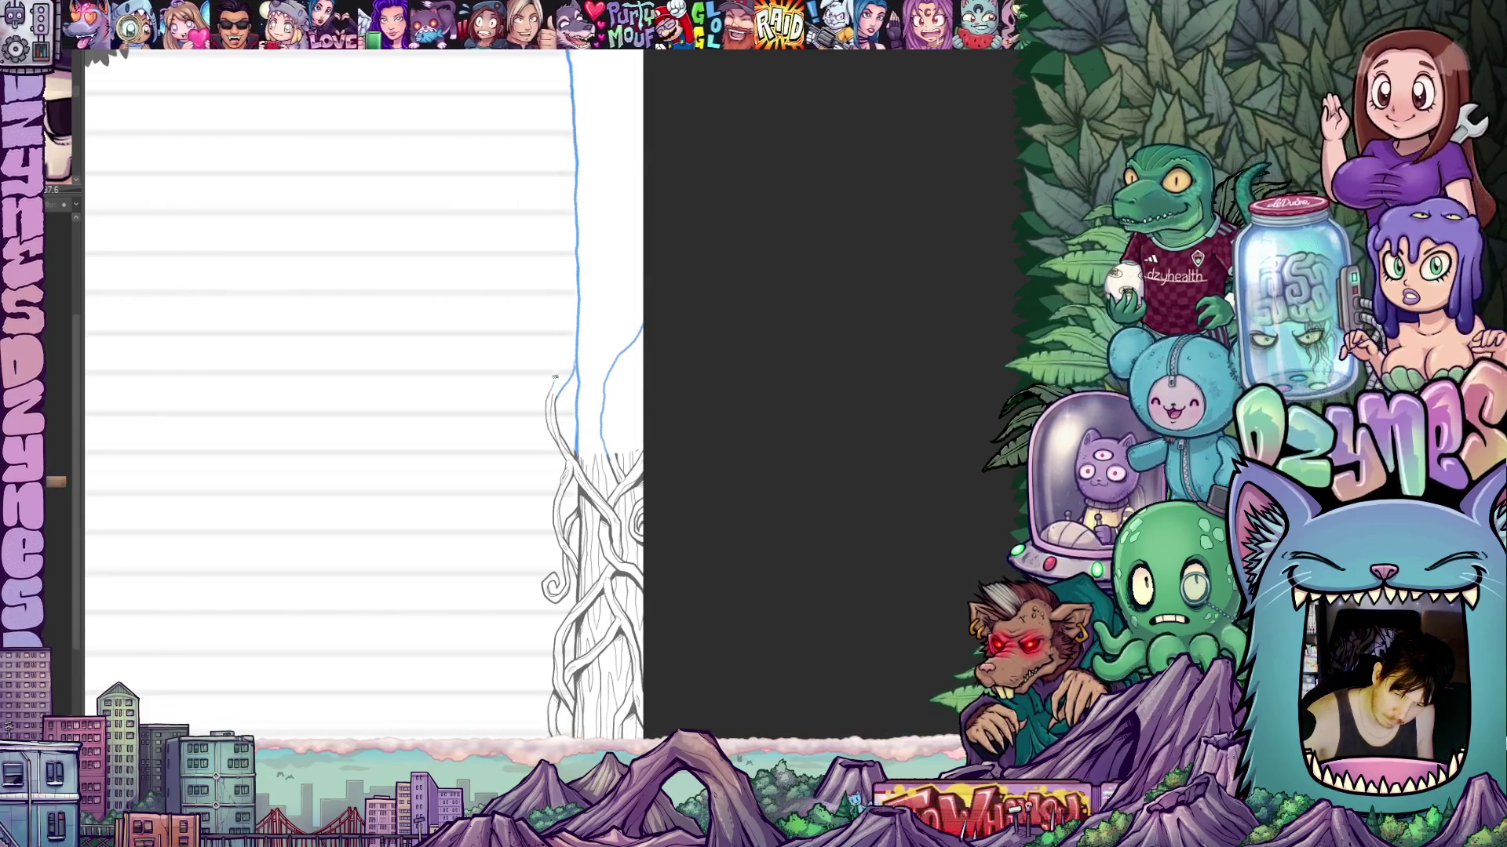
drag(548, 396, 568, 357)
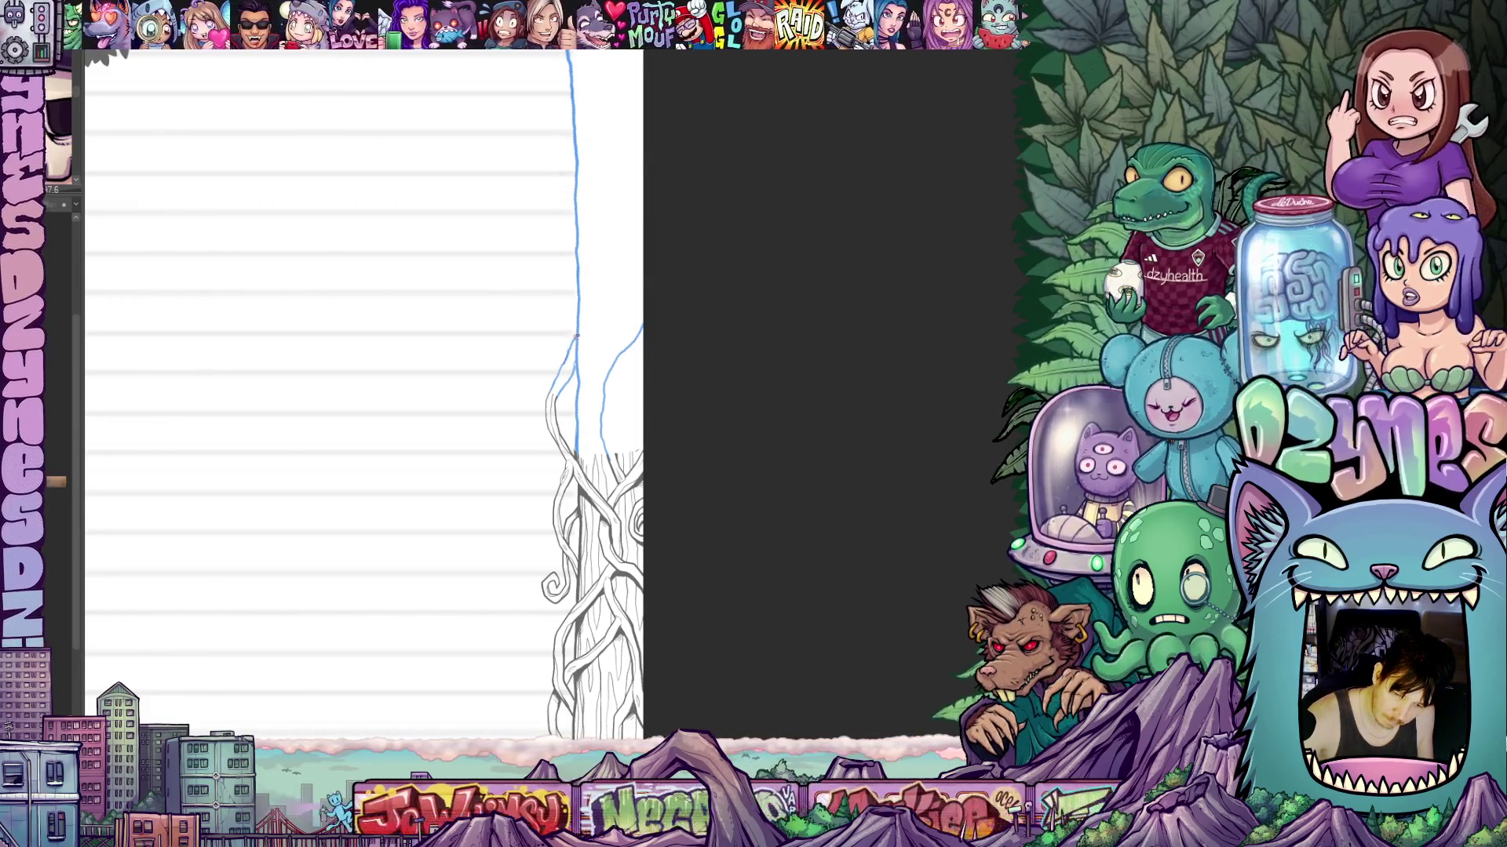
scroll(666, 440, up, 1)
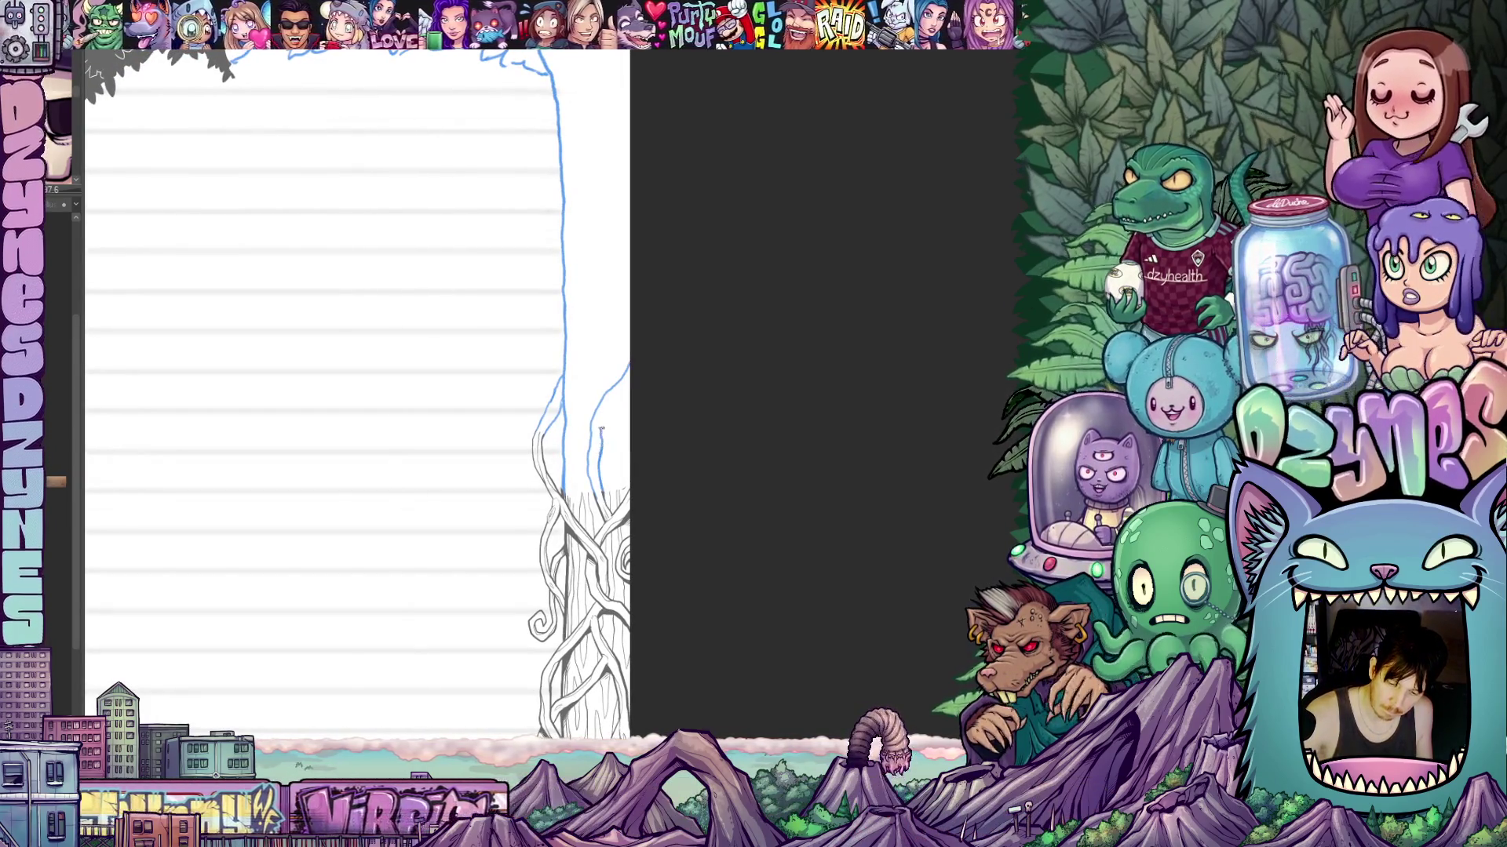
Draw a small blue stroke branching rightward off the tall line above the right trunk.
mouse_move(600, 436)
mouse_down()
mouse_move(624, 391)
mouse_move(644, 556)
mouse_up()
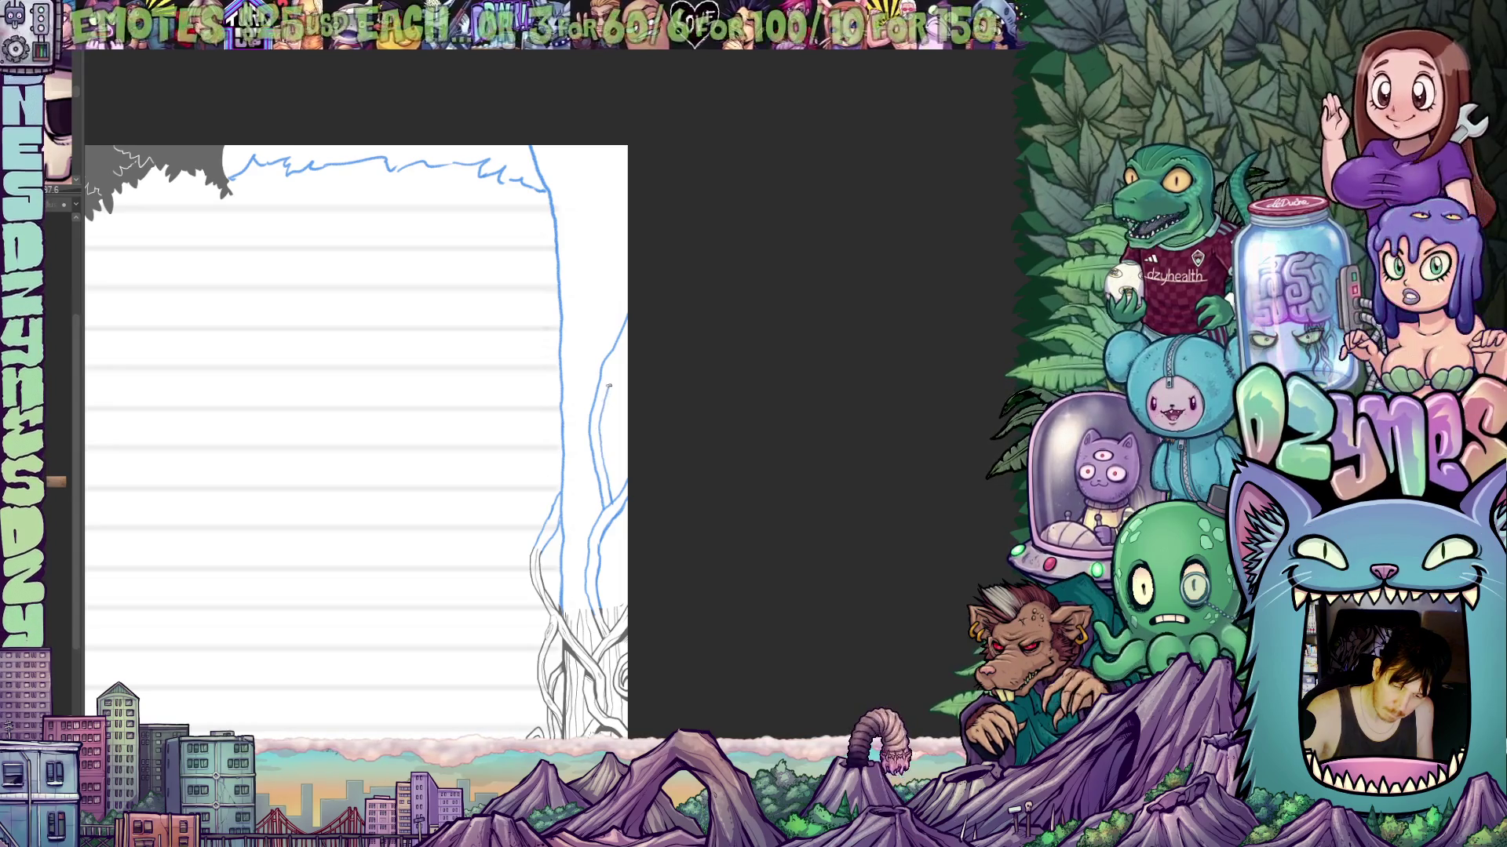
scroll(635, 317, down, 10)
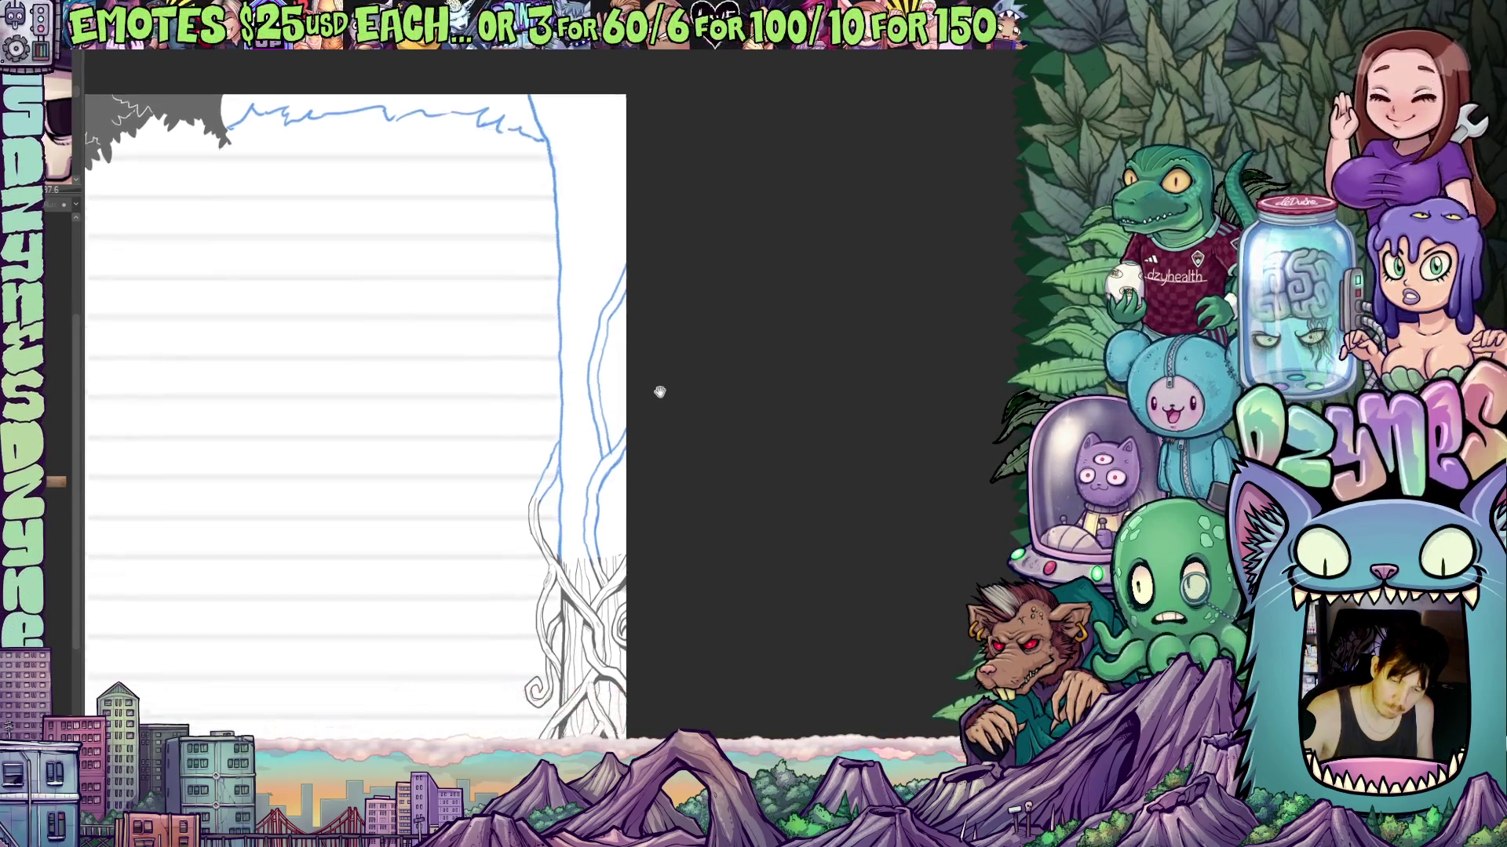
scroll(724, 322, up, 12)
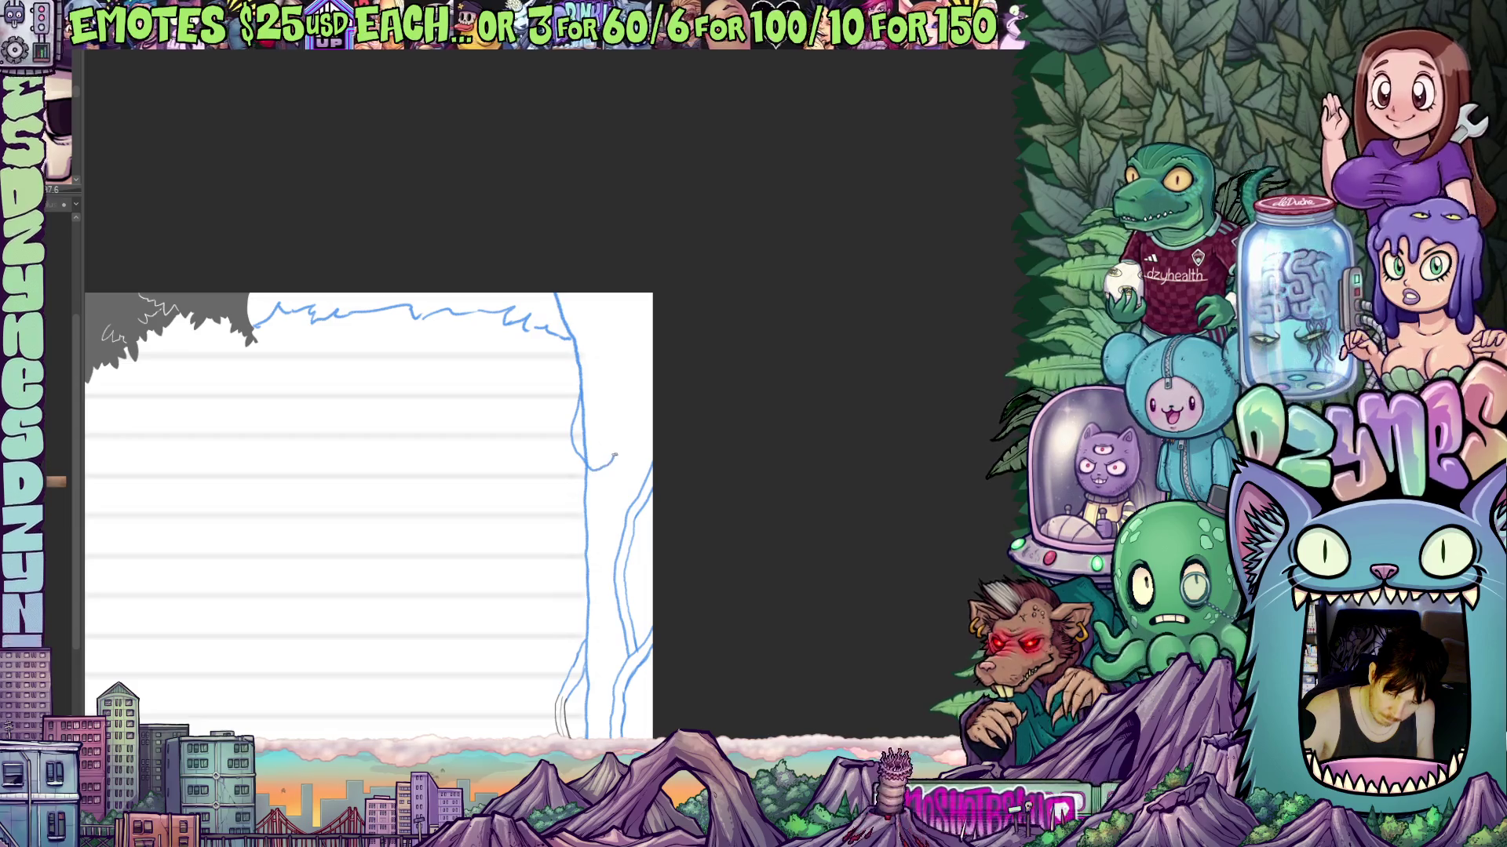
Add a small spiral loop to the blue vine sketch on the right trunk.
drag(592, 469, 589, 454)
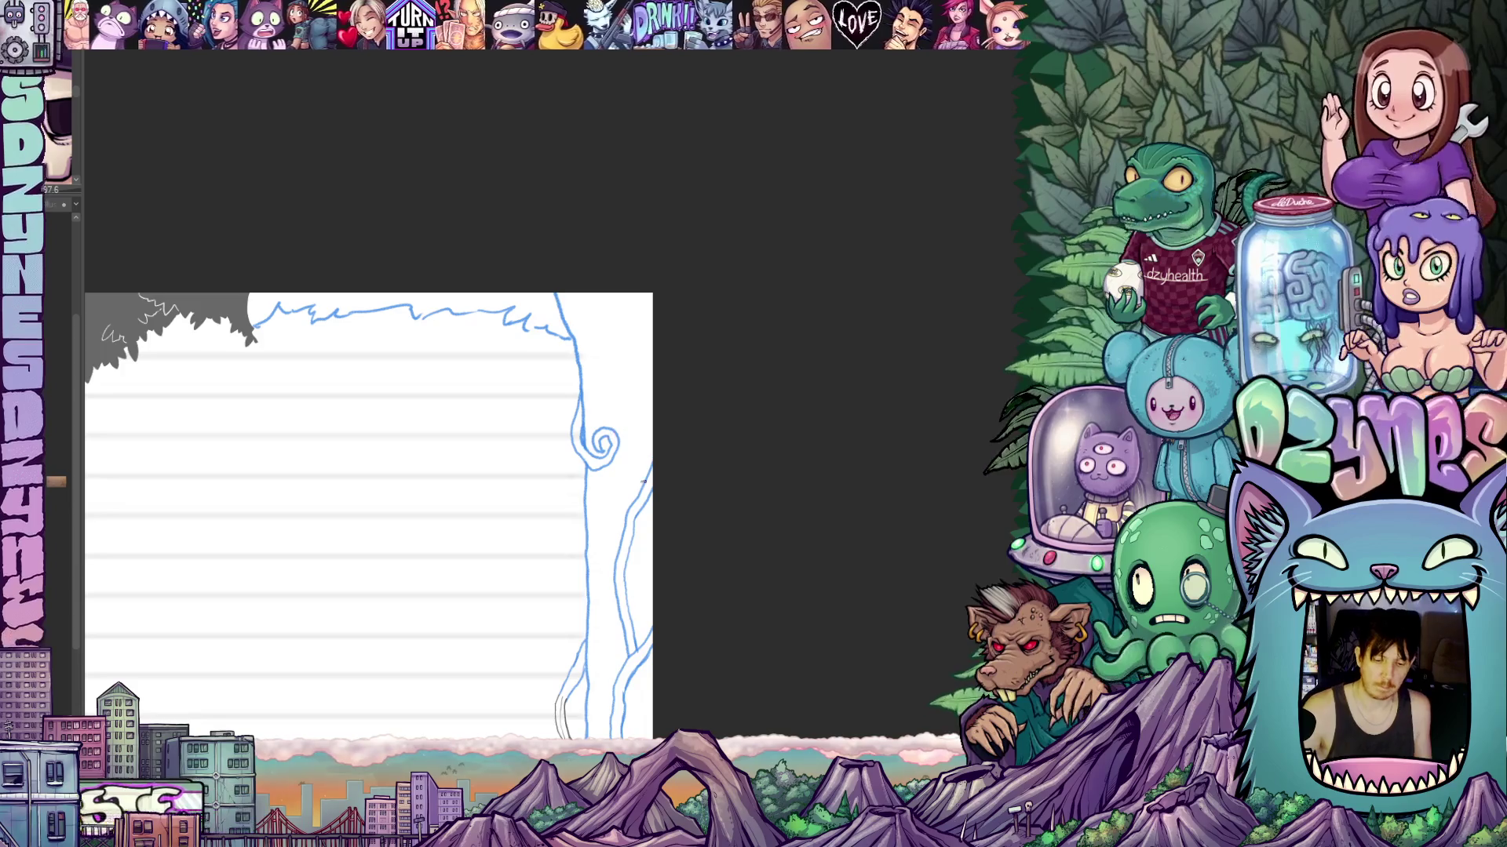
mouse_move(657, 468)
mouse_down()
mouse_move(716, 326)
mouse_move(730, 495)
mouse_move(654, 480)
mouse_up()
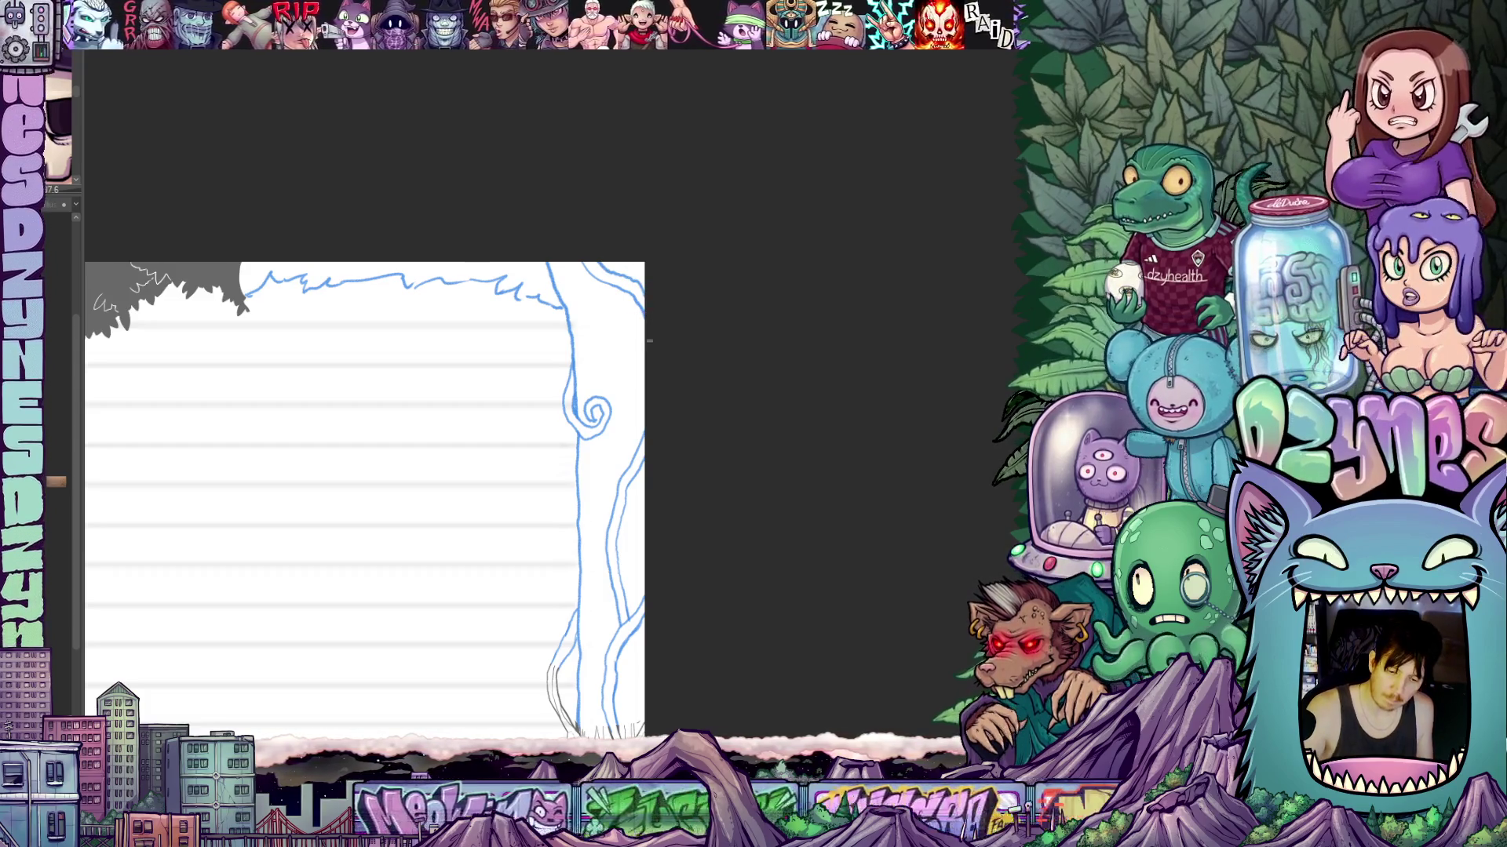
scroll(713, 285, down, 5)
Draw a vine line up along the trunk, then zoom out to see both borders.
drag(698, 339, 678, 312)
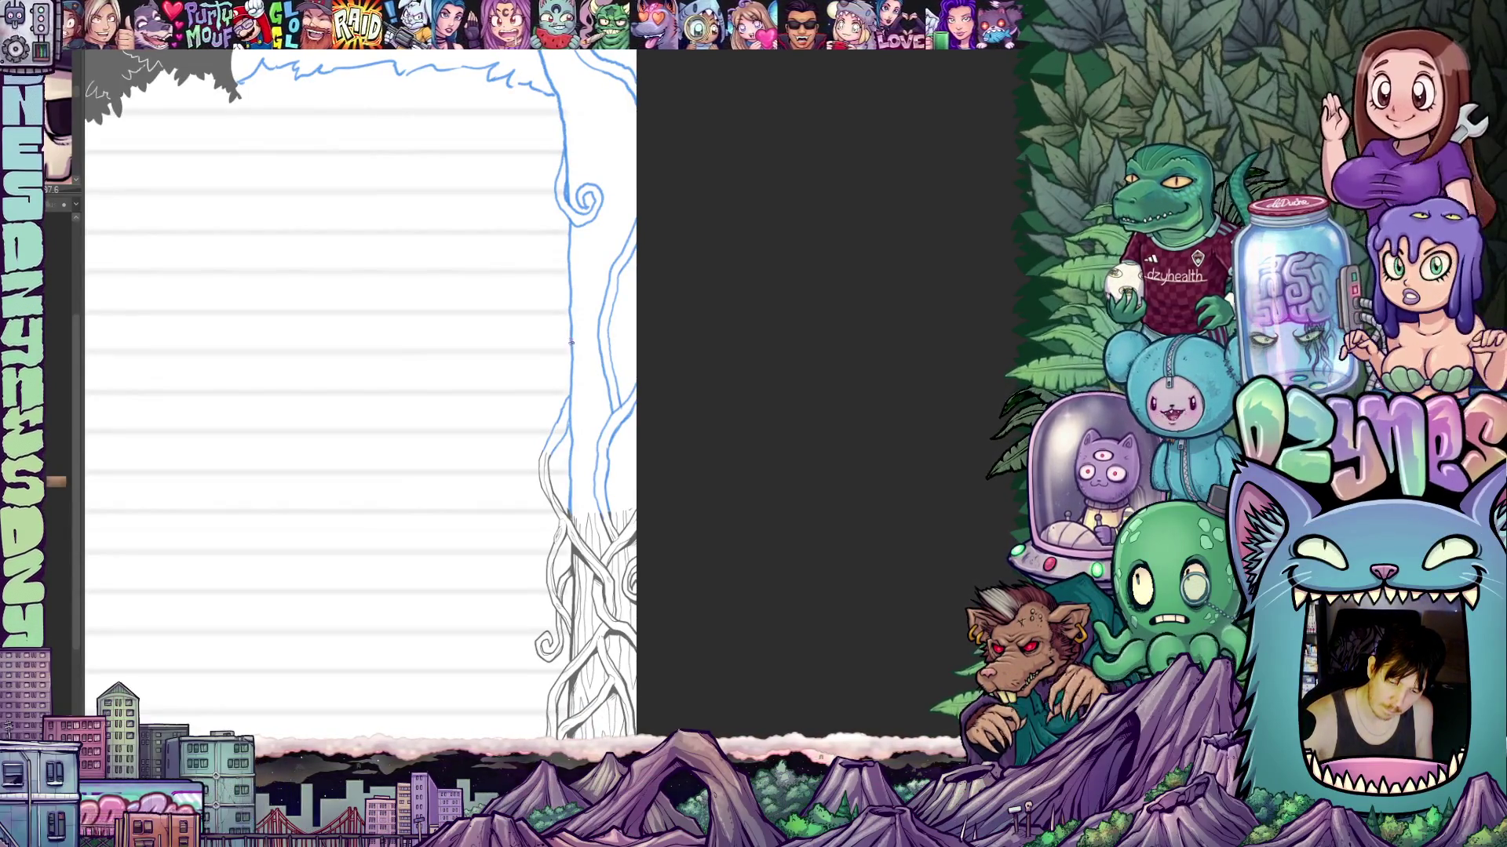
drag(572, 346, 565, 282)
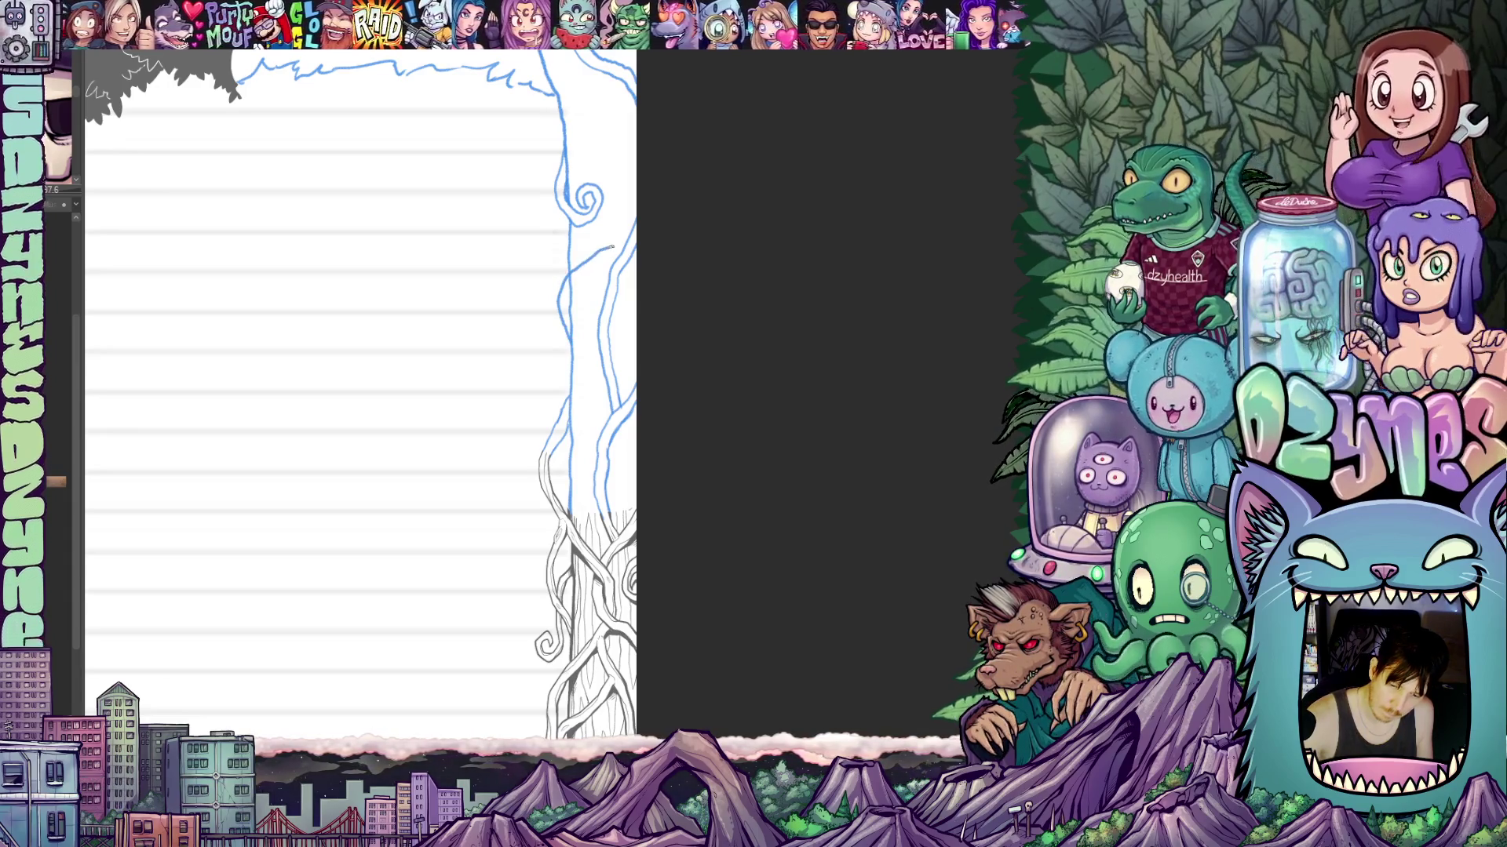
drag(634, 366, 688, 460)
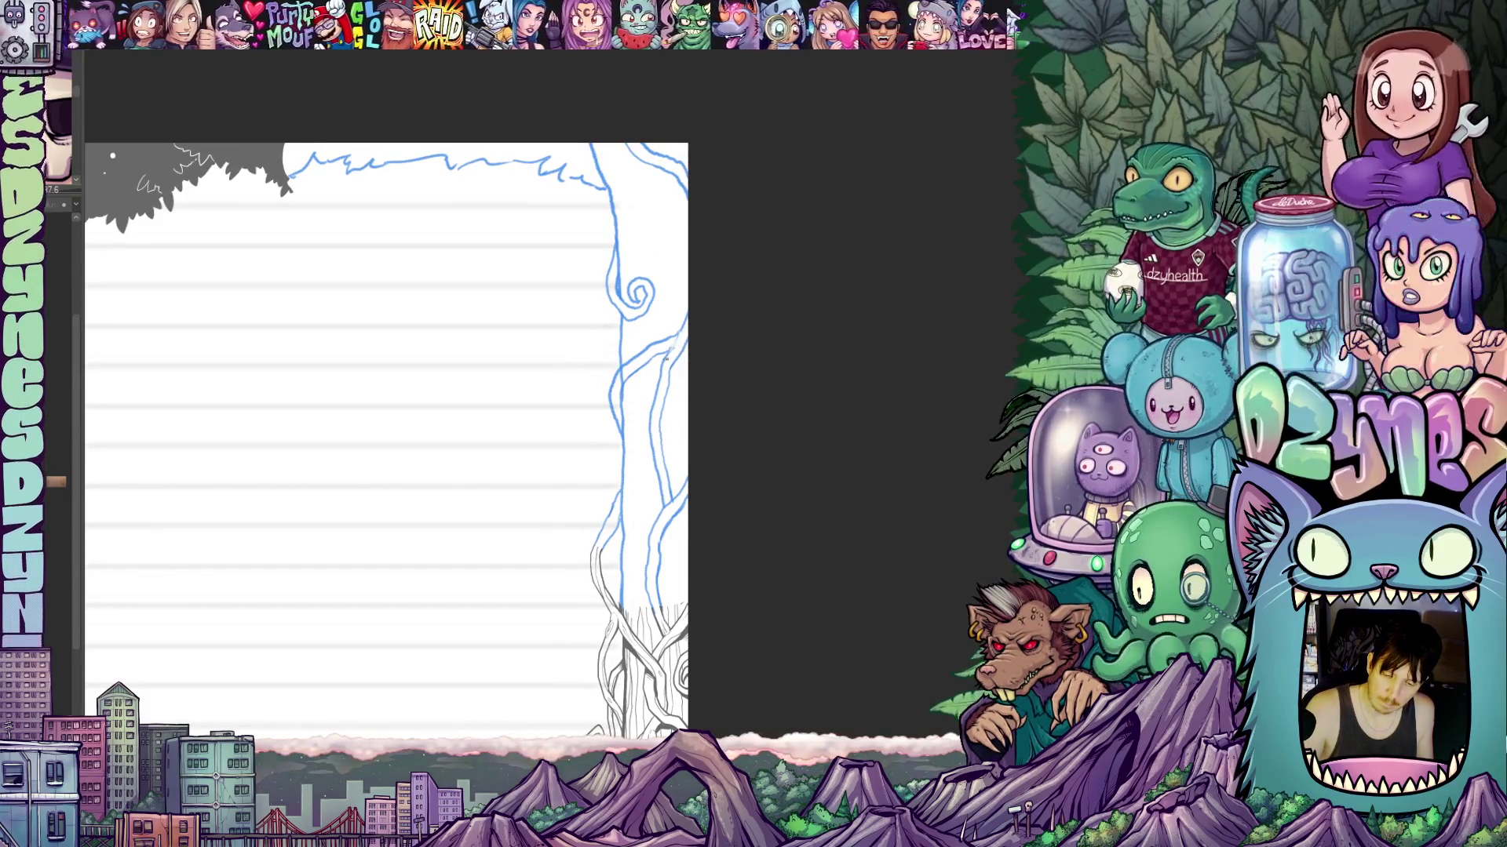
scroll(682, 474, down, 3)
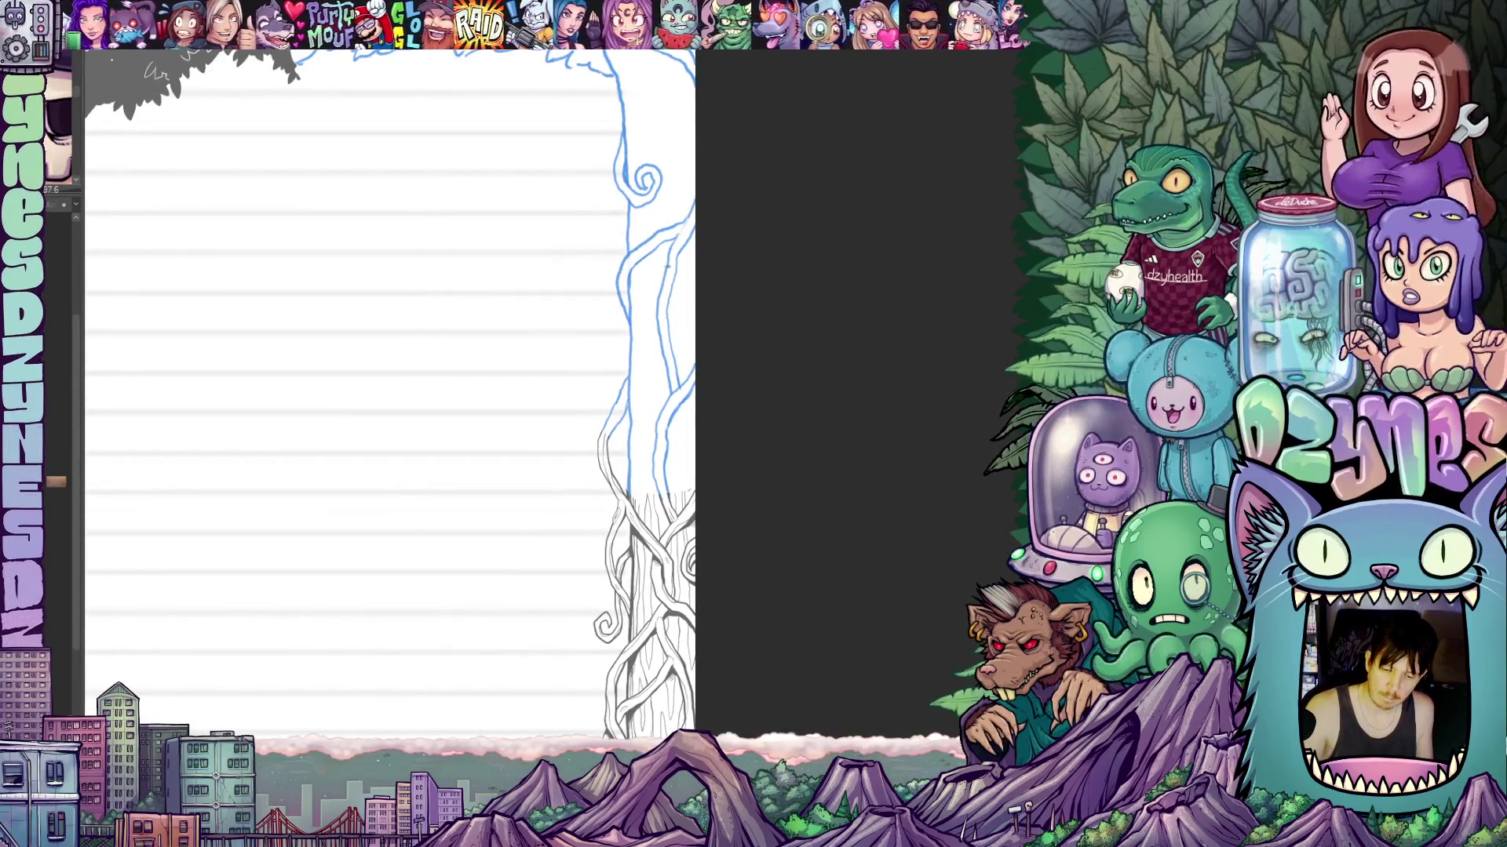
scroll(770, 447, down, 2)
mouse_move(771, 491)
mouse_down()
mouse_move(784, 418)
mouse_move(752, 429)
mouse_move(751, 568)
mouse_up()
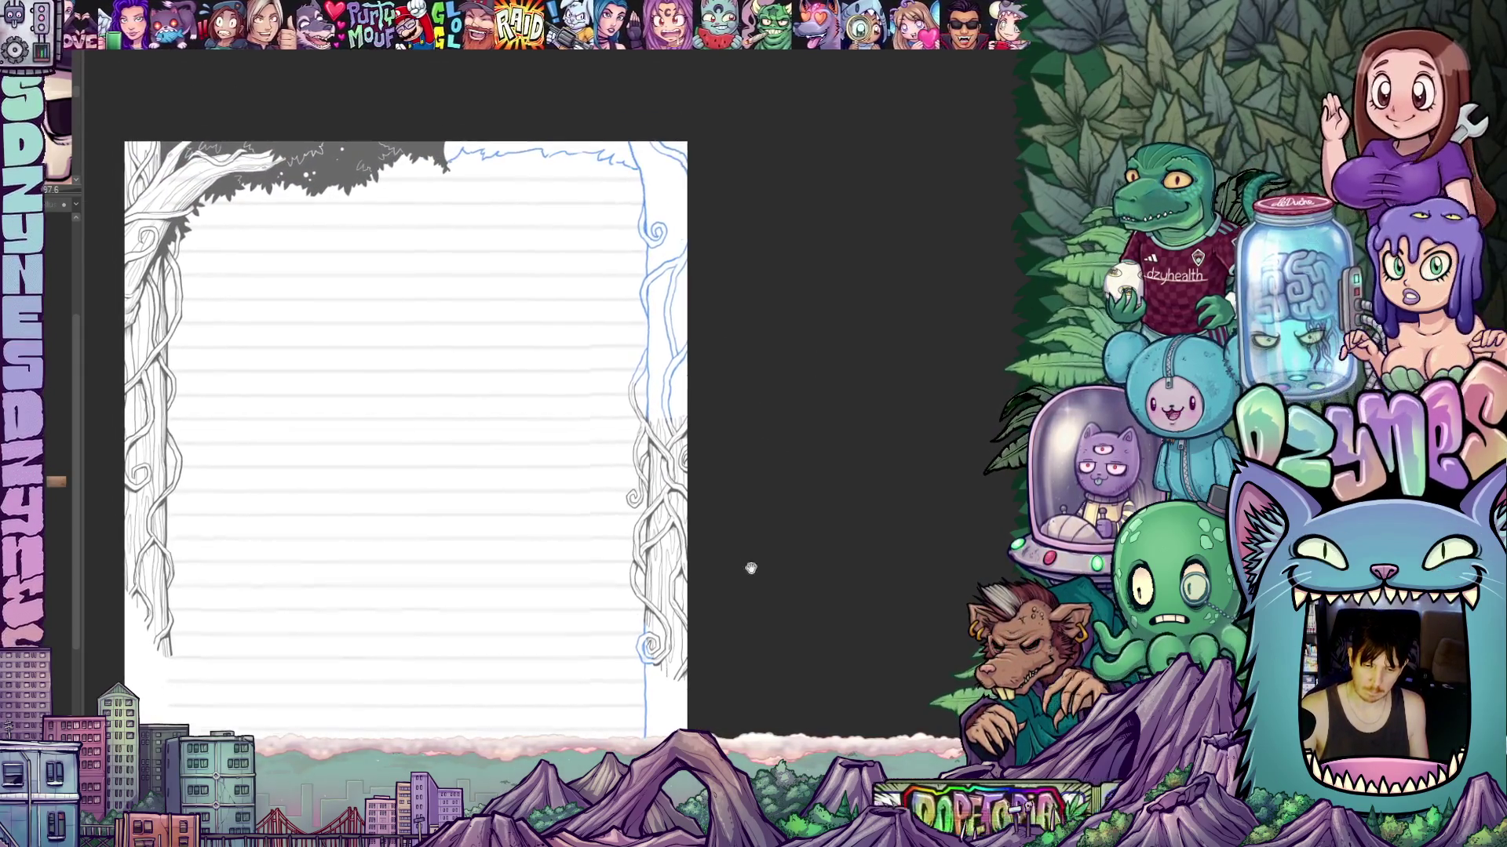
Add a short vine stroke and a small end curl to the right-margin vines.
scroll(687, 424, up, 2)
scroll(682, 430, up, 5)
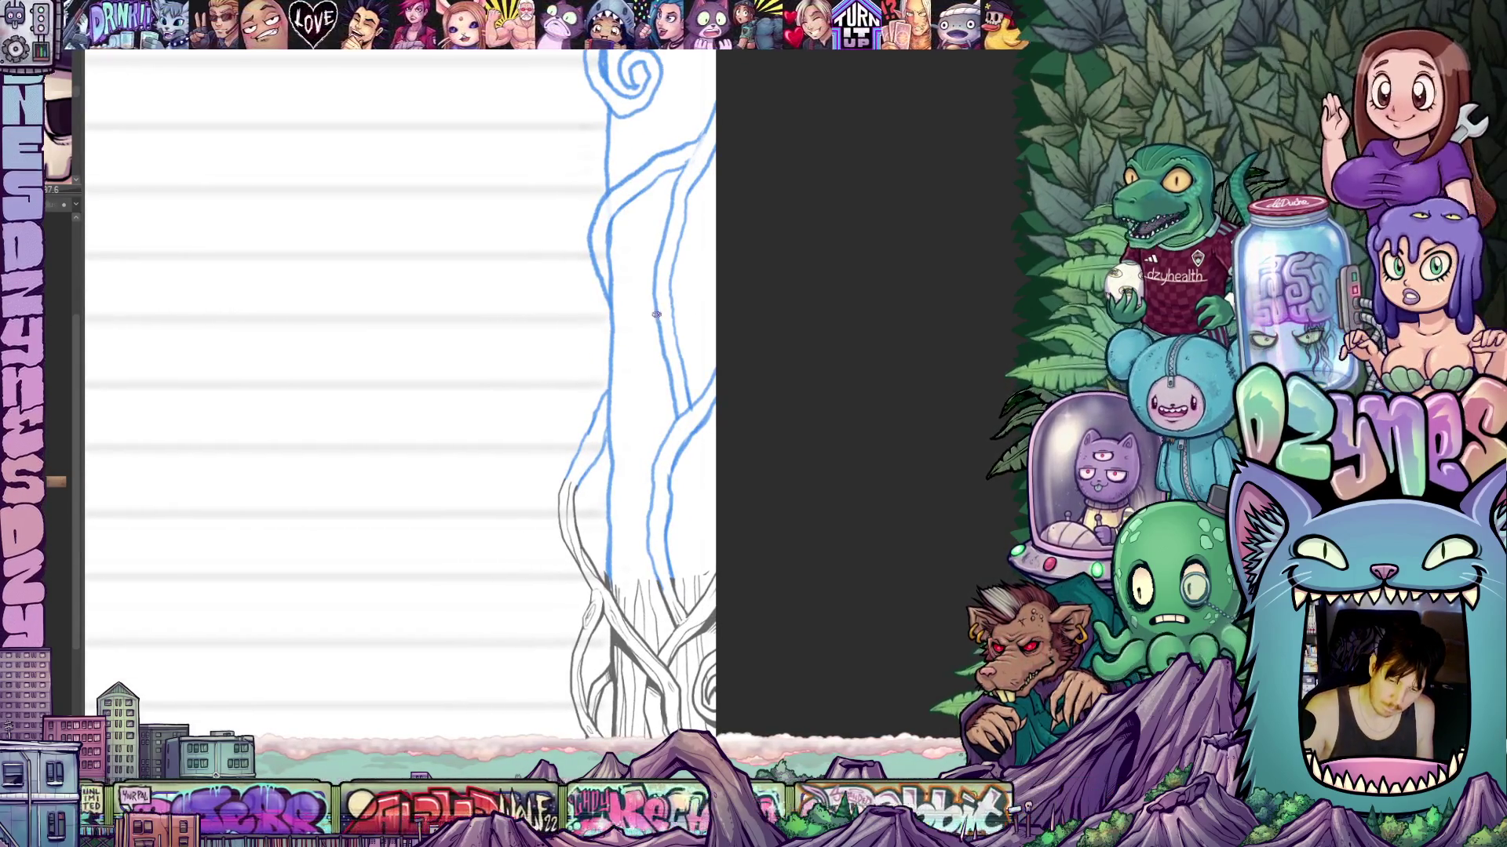
mouse_move(661, 315)
mouse_down()
mouse_move(635, 375)
mouse_move(643, 444)
mouse_move(621, 436)
mouse_move(641, 420)
mouse_move(624, 401)
mouse_move(602, 433)
mouse_up()
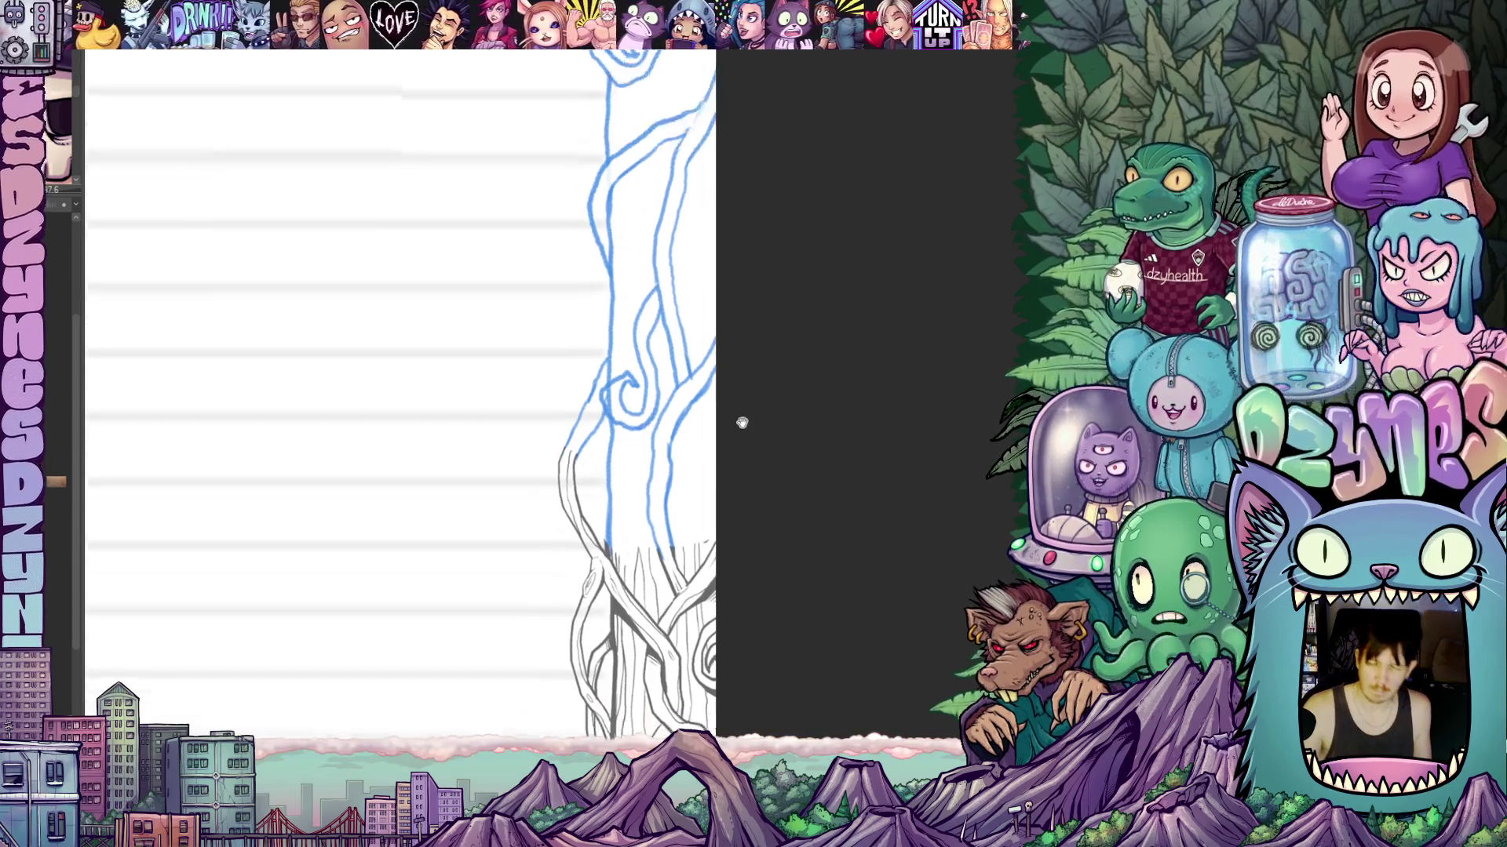
scroll(740, 424, down, 1)
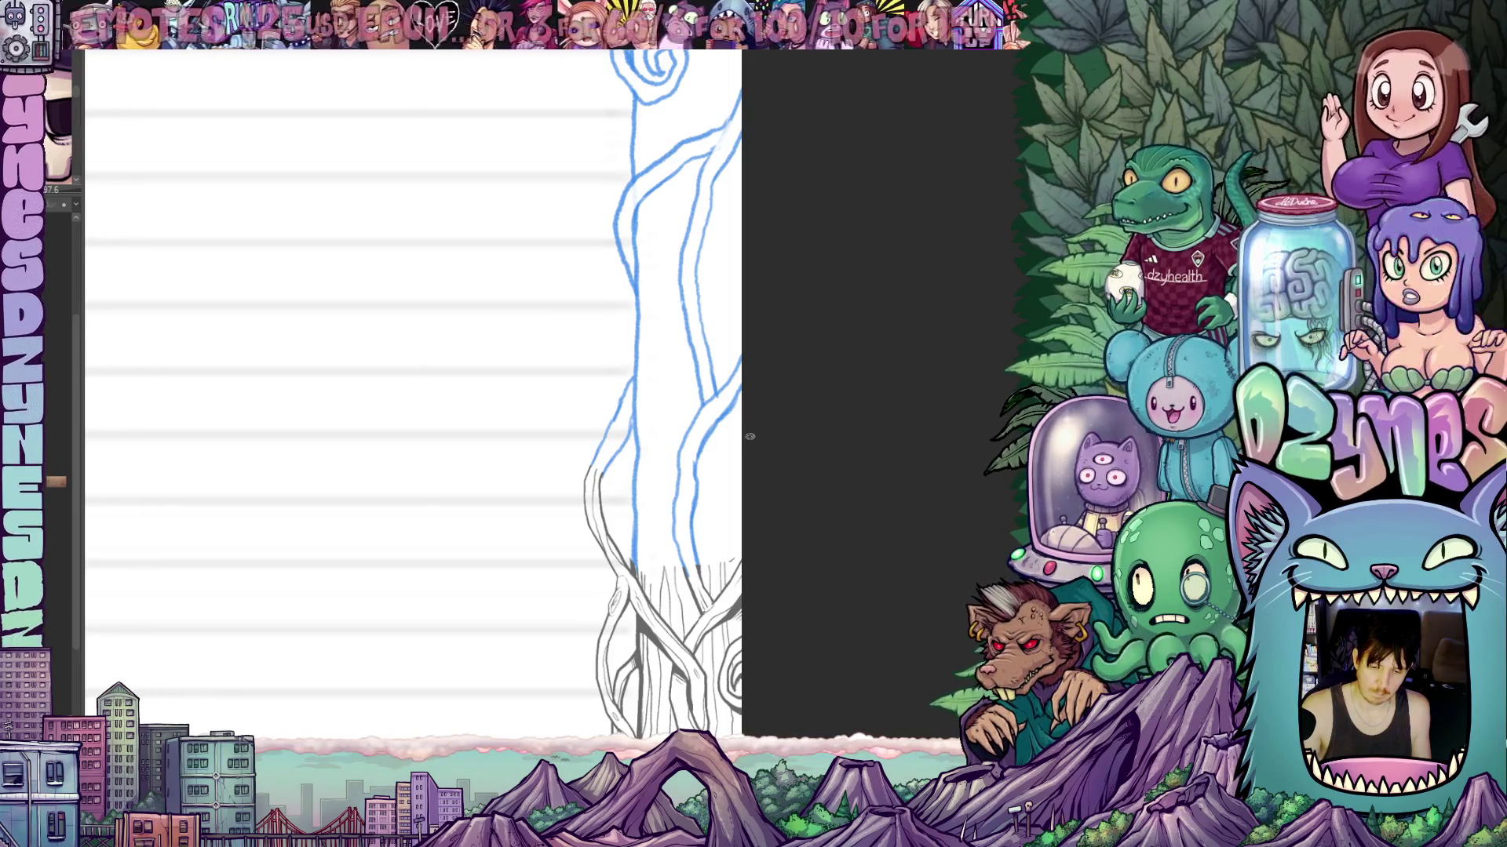
scroll(715, 447, down, 5)
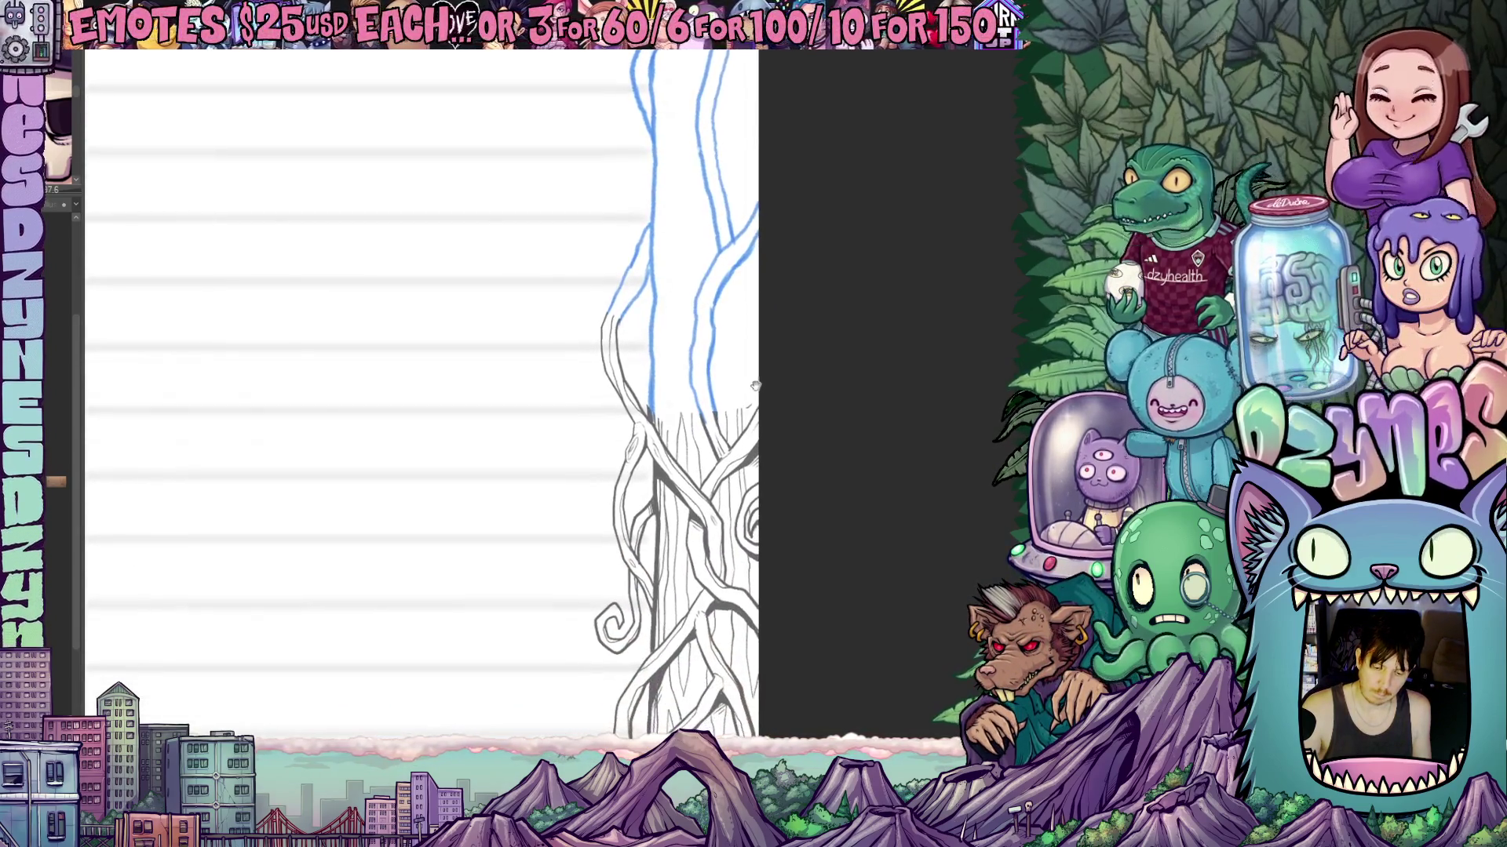
scroll(759, 385, up, 7)
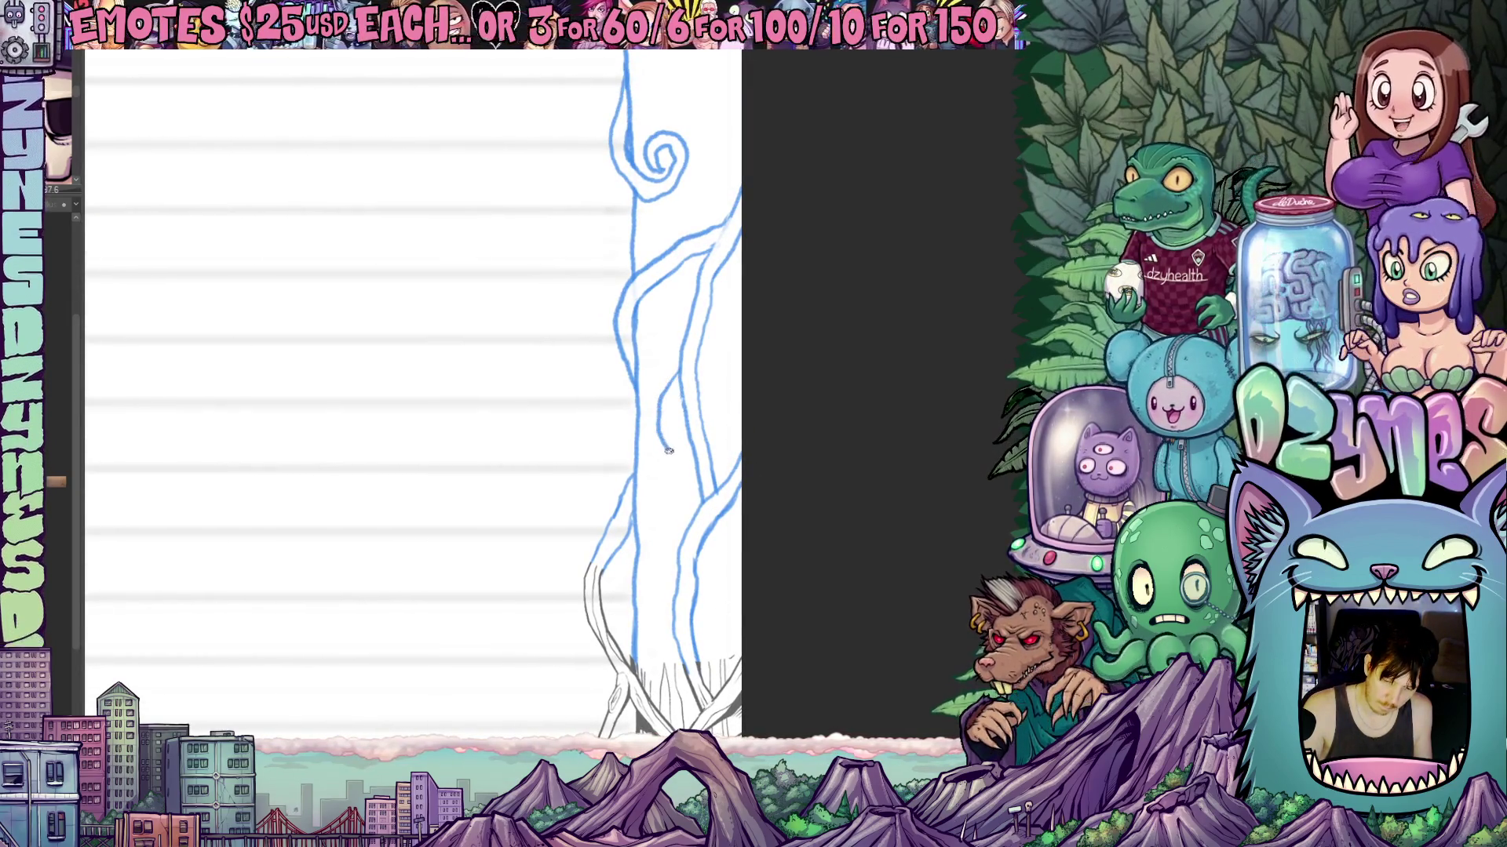
mouse_move(672, 474)
mouse_down()
mouse_move(653, 483)
mouse_move(652, 459)
mouse_move(662, 471)
mouse_move(682, 451)
mouse_up()
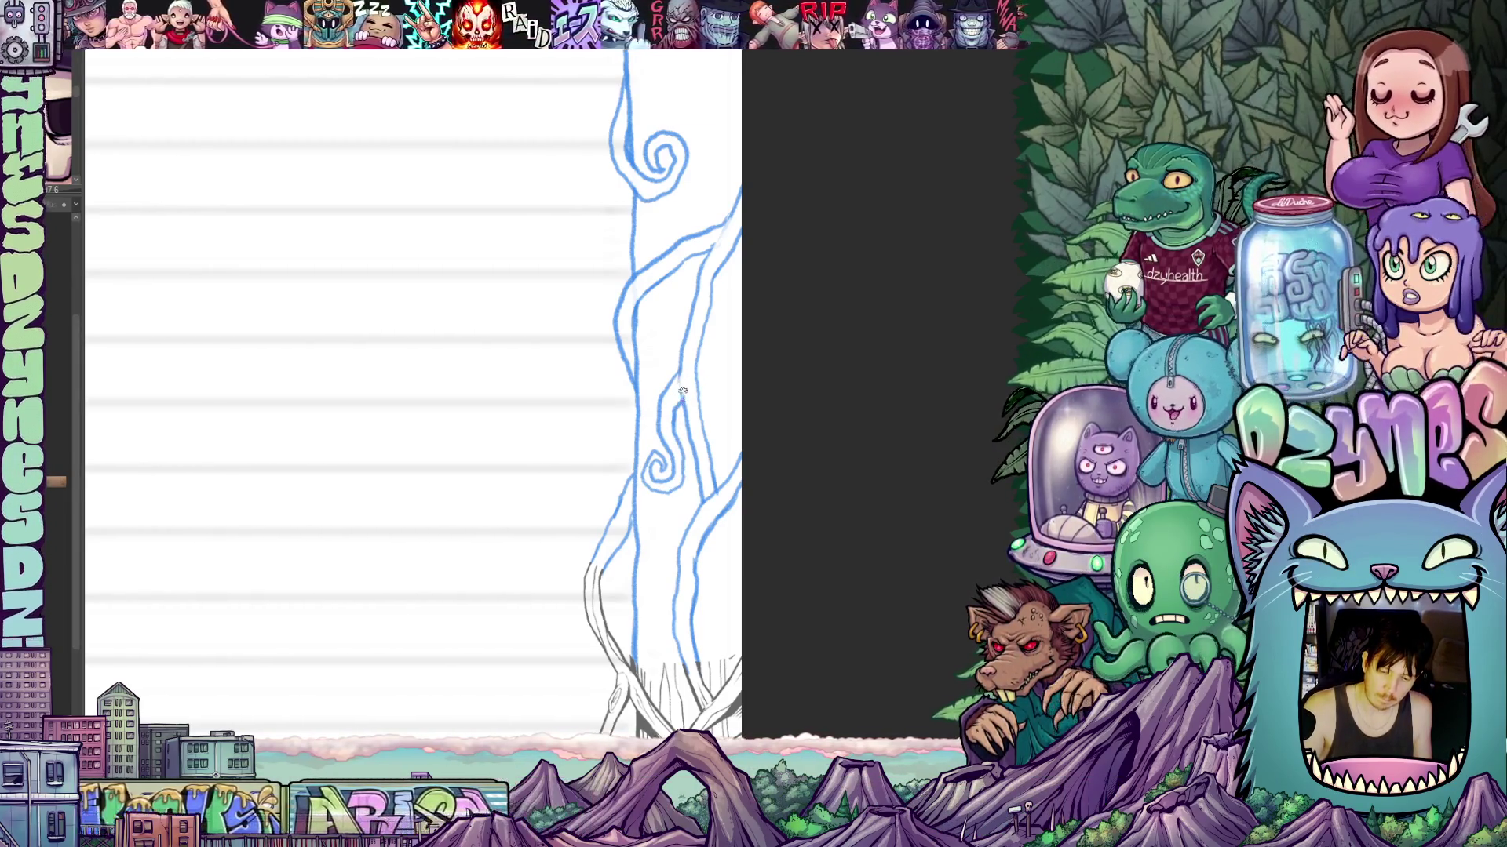
scroll(784, 427, down, 5)
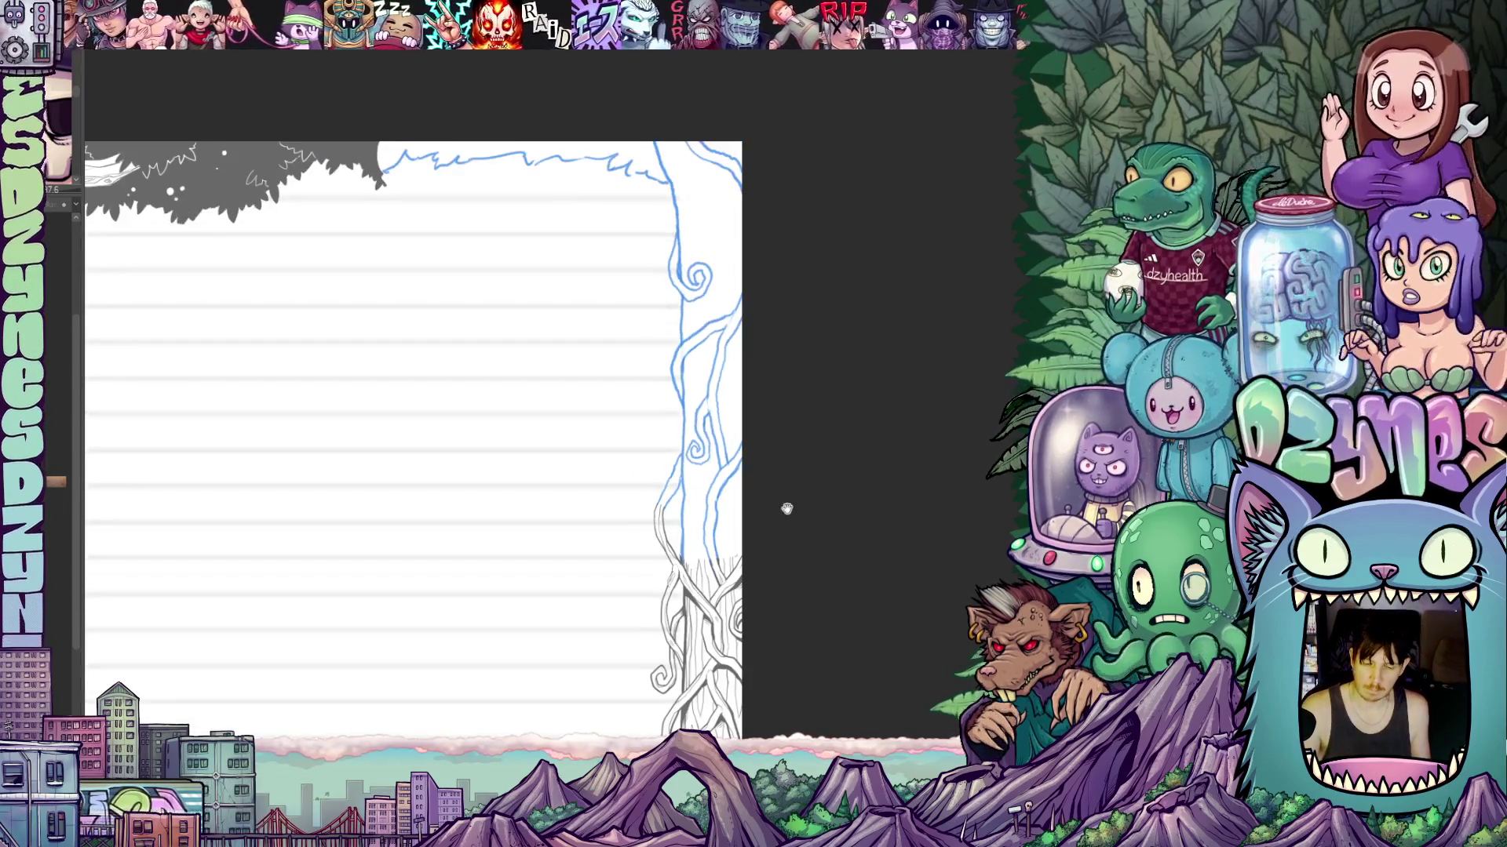
mouse_move(784, 508)
mouse_down()
mouse_move(808, 412)
mouse_move(731, 544)
mouse_up()
scroll(706, 330, up, 2)
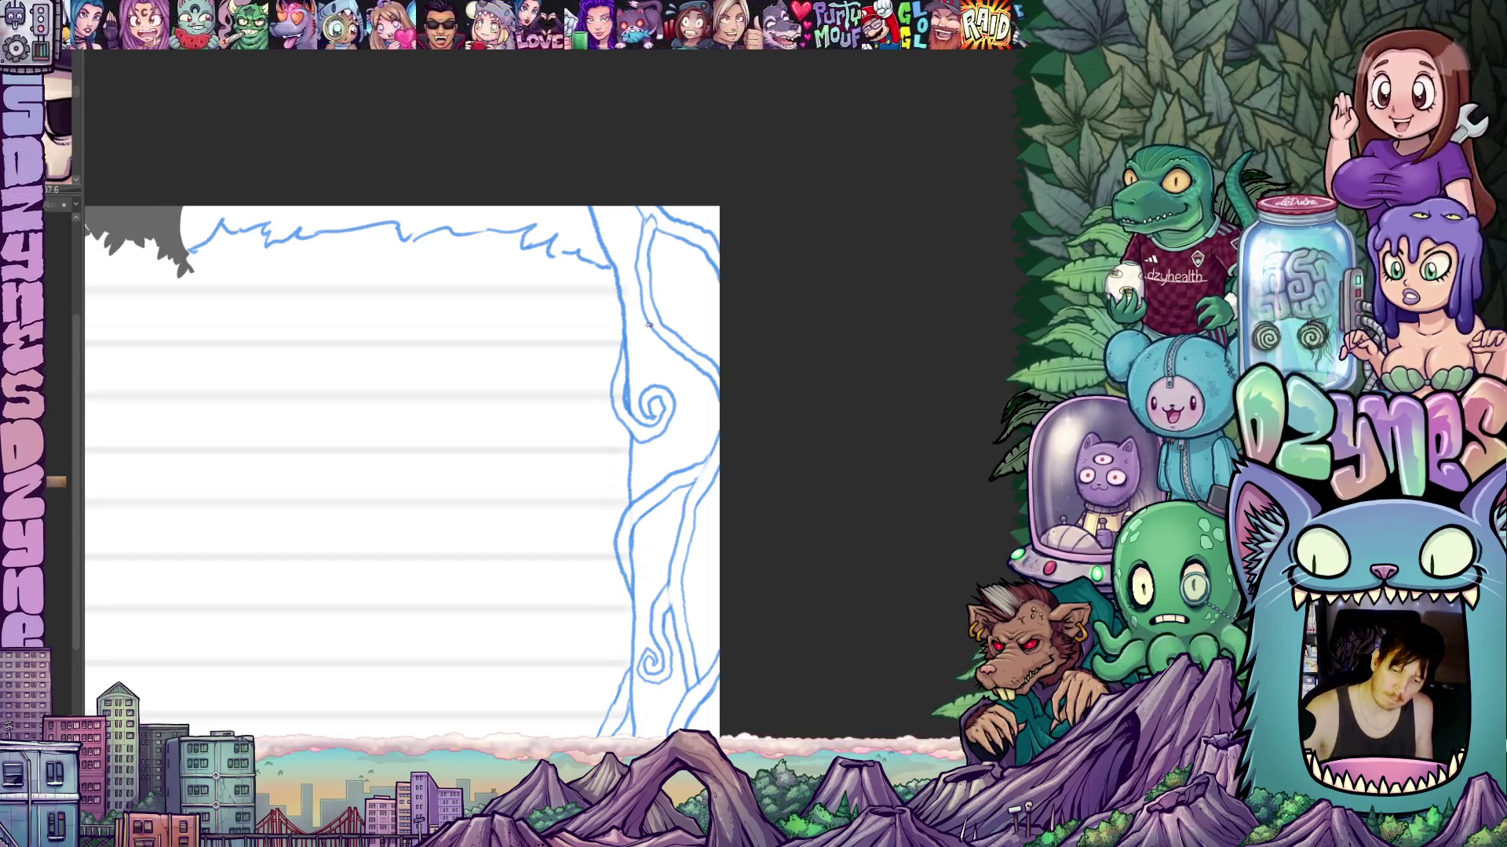
mouse_move(766, 486)
mouse_down()
mouse_move(808, 557)
mouse_move(799, 420)
mouse_move(819, 303)
mouse_move(818, 329)
mouse_up()
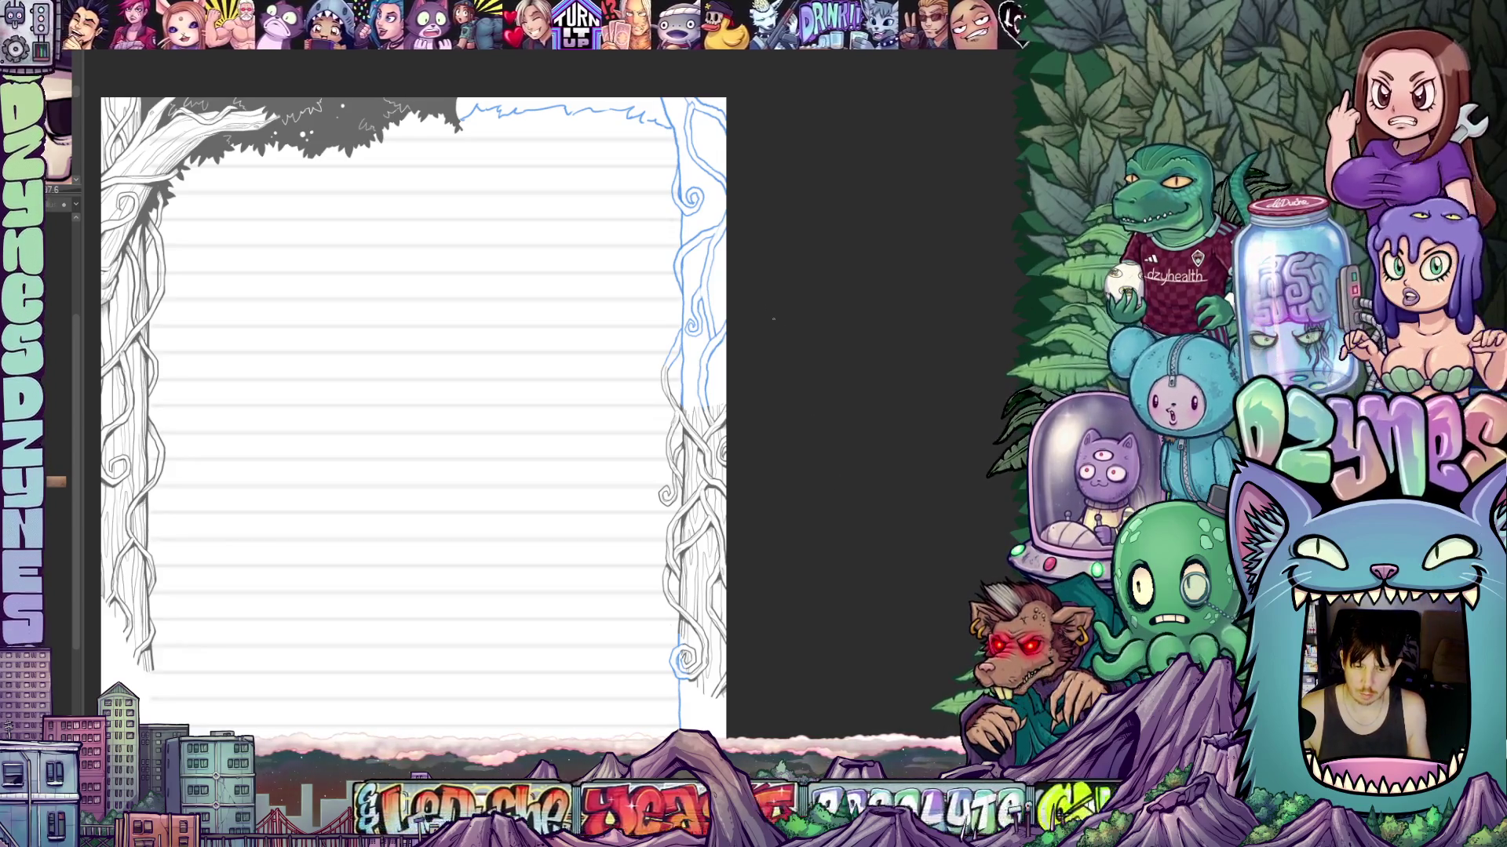
scroll(767, 257, up, 4)
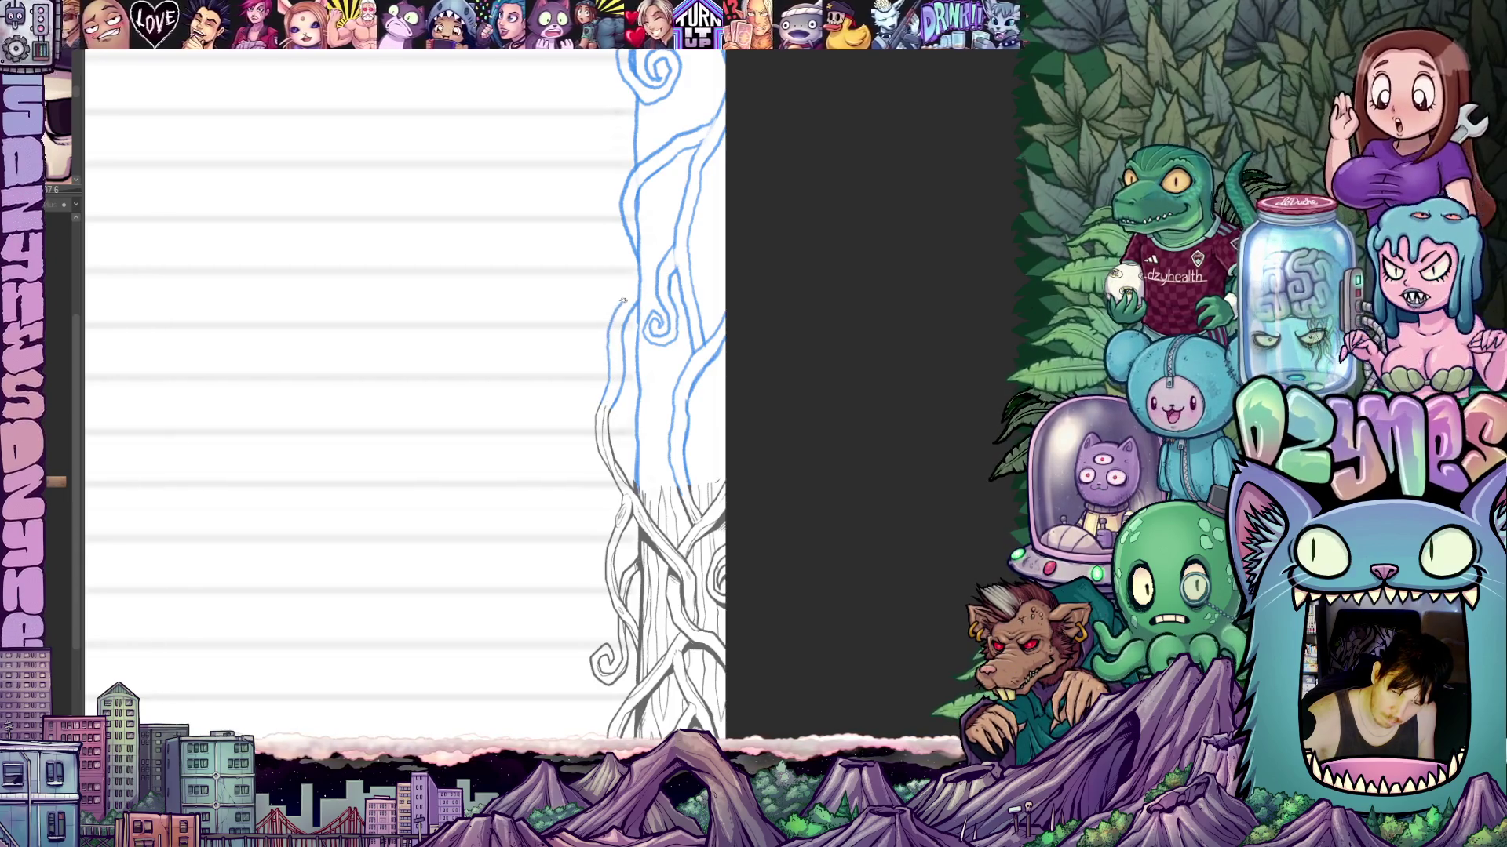
Draw a curving vine line up the right trunk, then undo the last small swirl.
mouse_move(669, 313)
mouse_down()
mouse_move(737, 481)
mouse_move(723, 413)
mouse_move(758, 328)
mouse_up()
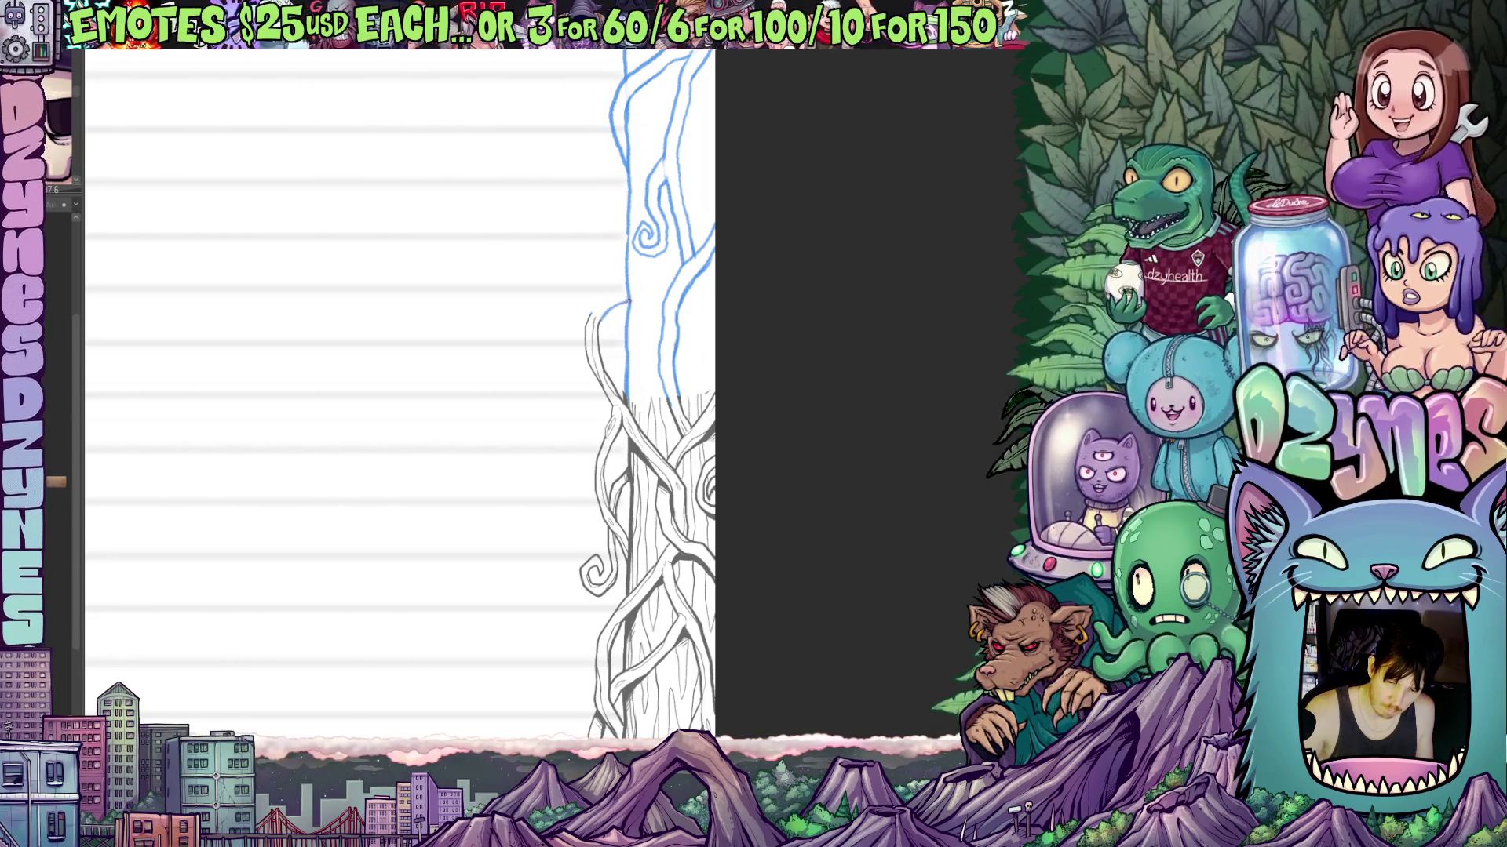
drag(592, 318, 627, 290)
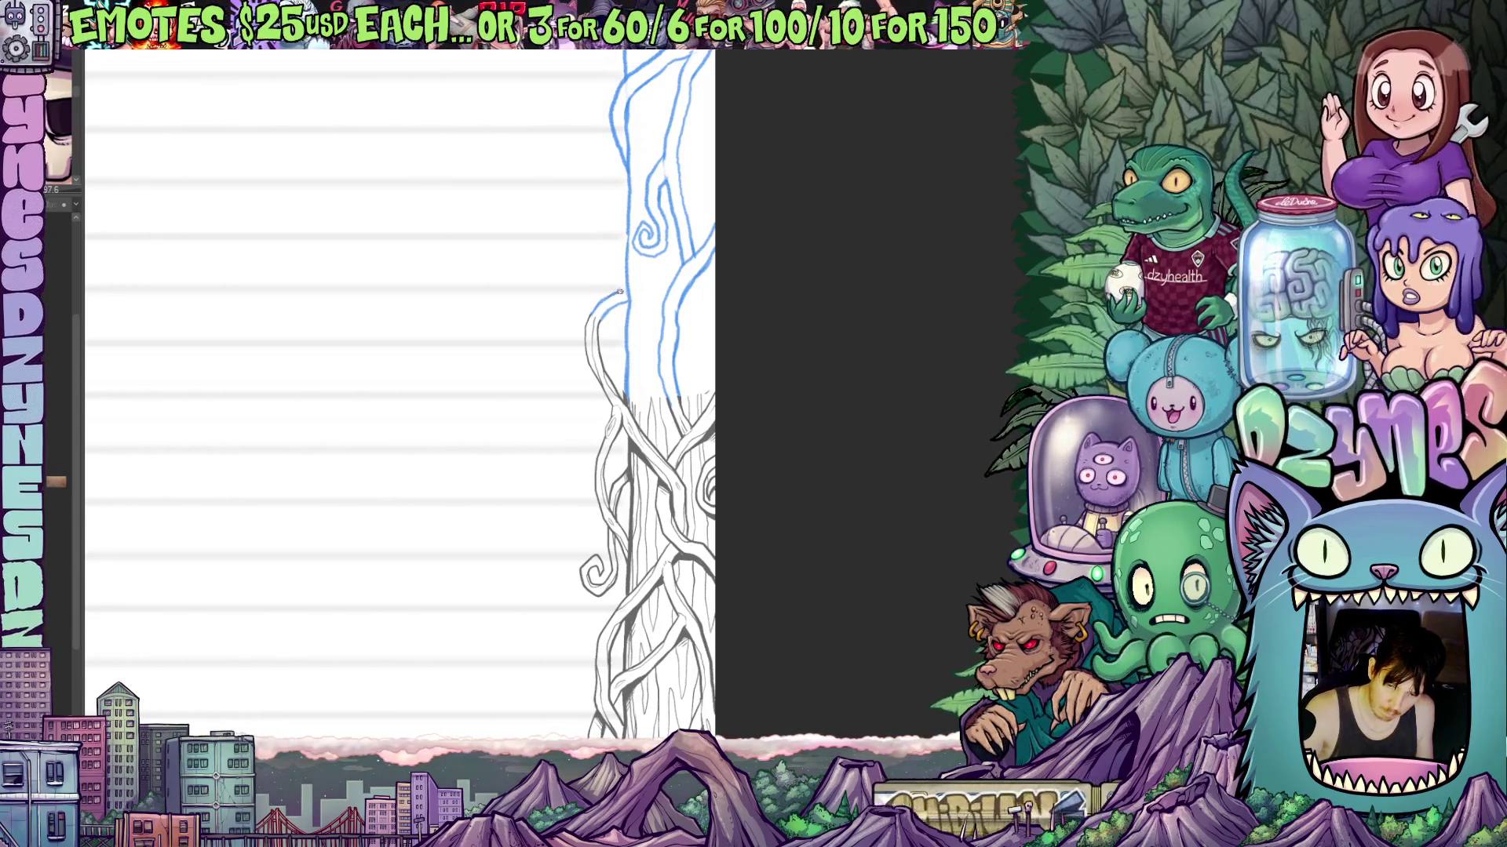
drag(671, 351, 700, 499)
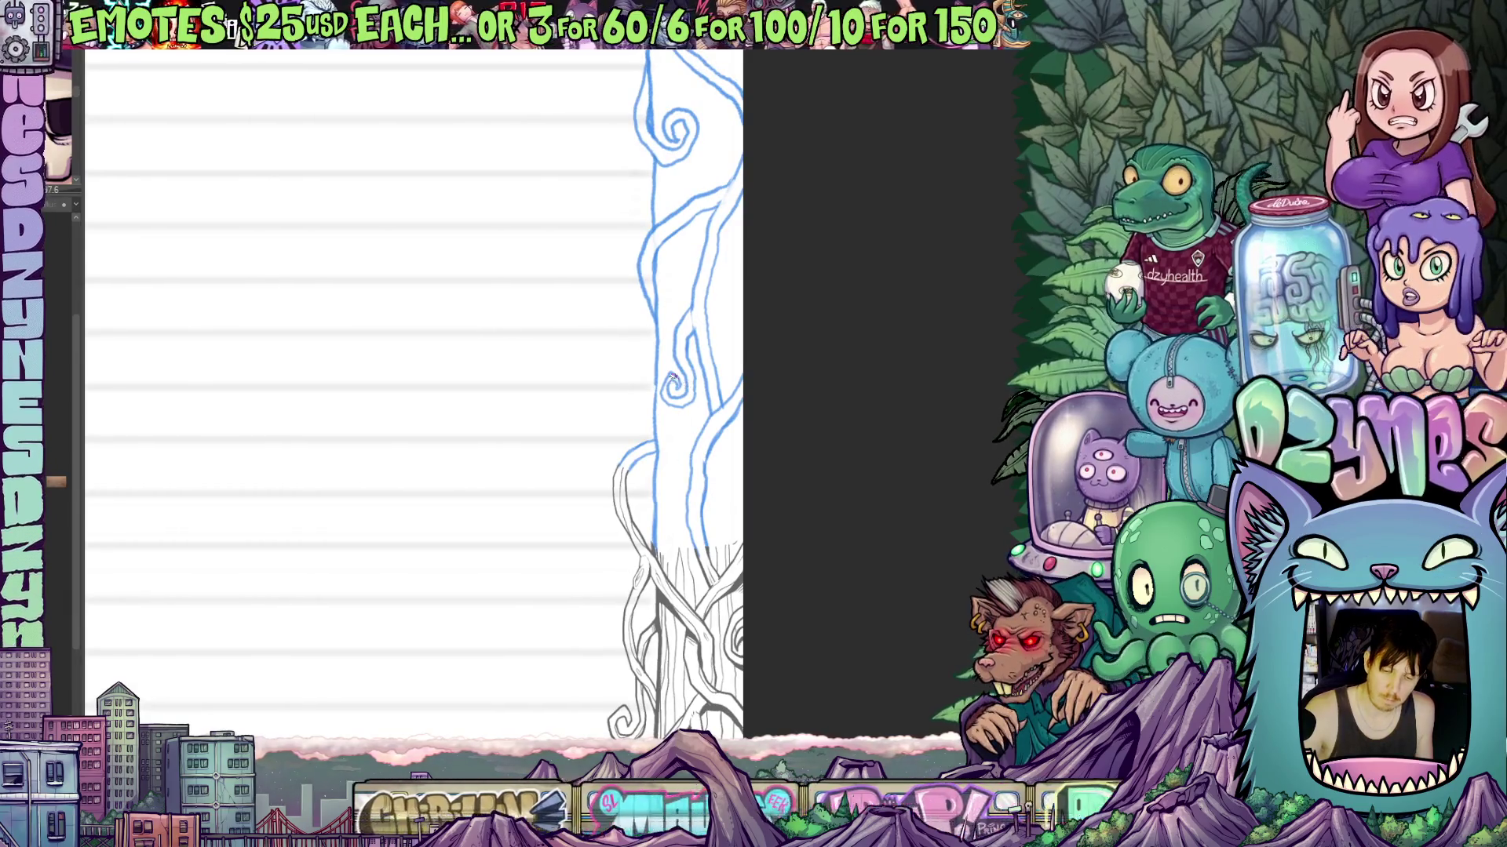
key(ctrl+z)
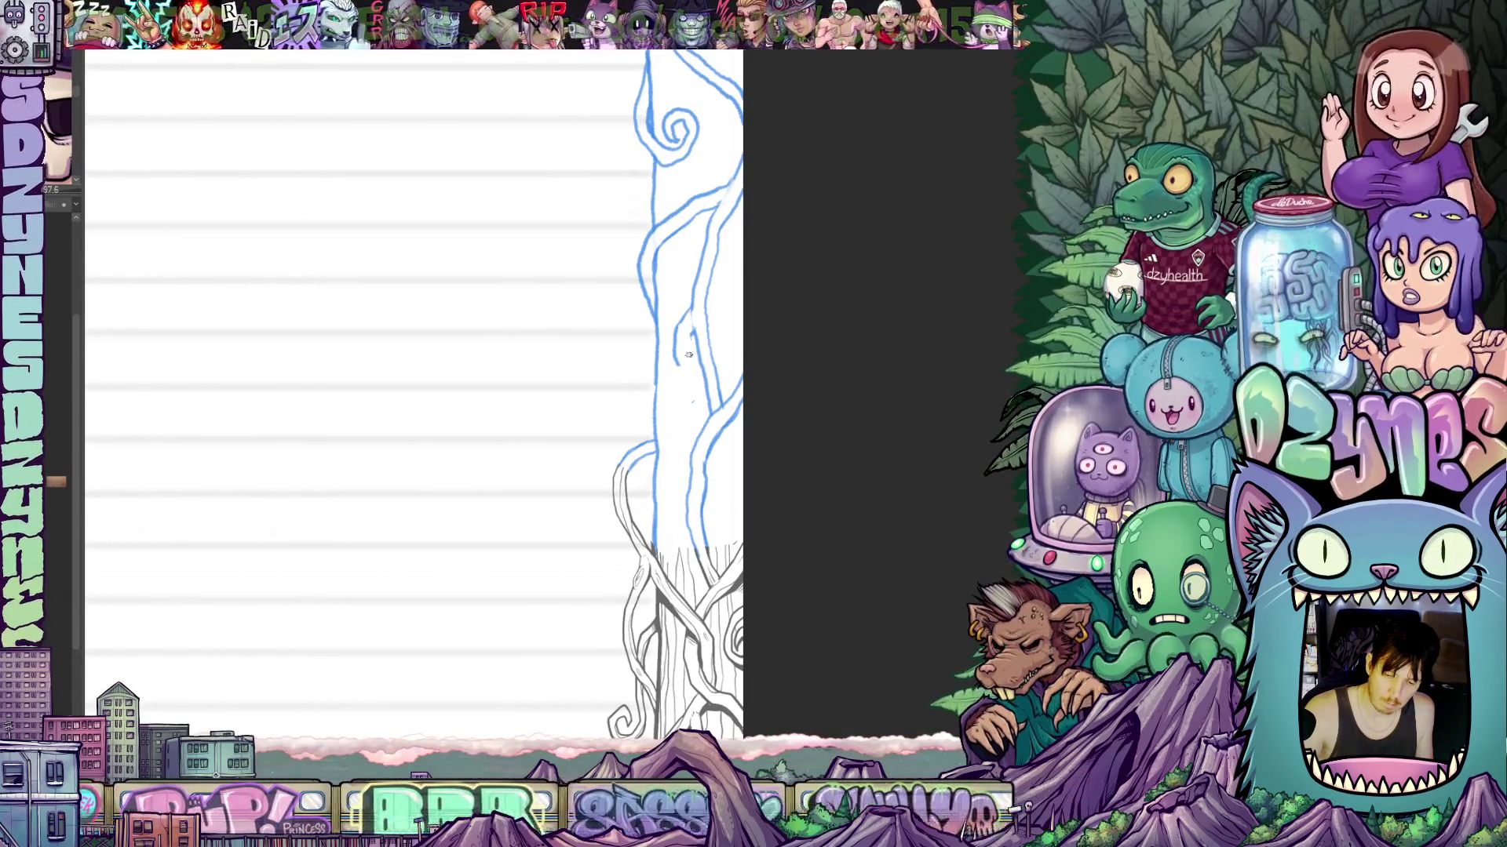